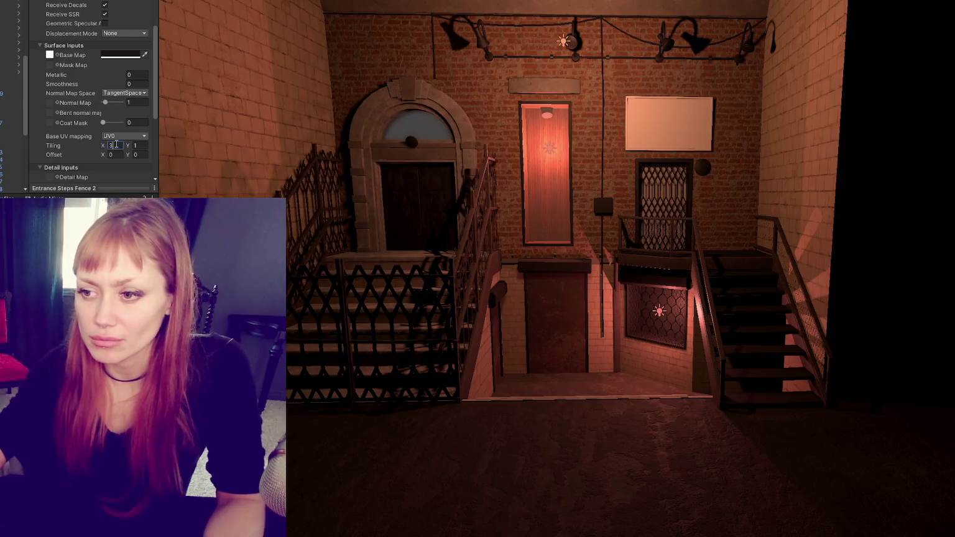
Step: Set the fence material's vertical tiling to 2, completing the 3 × 2 tiling
left_click(140, 146)
type("2")
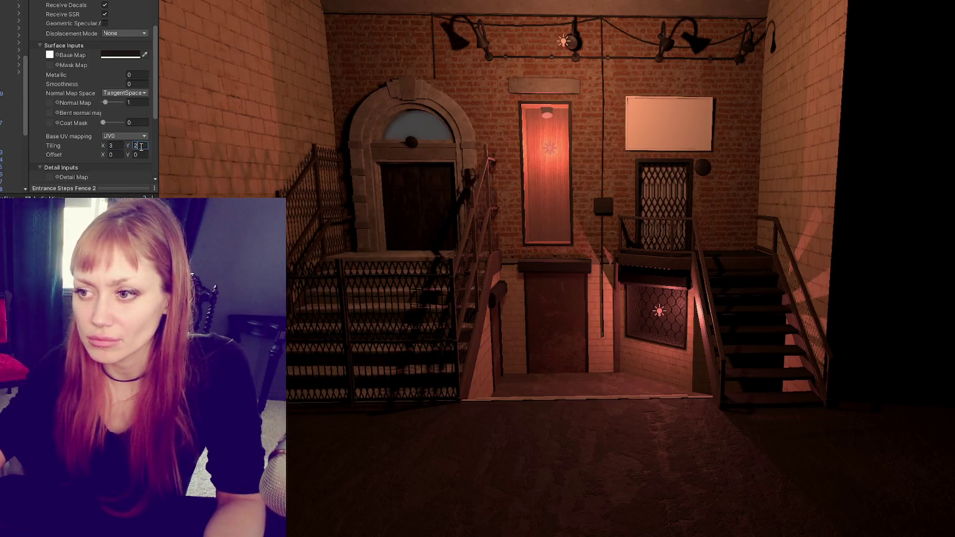
key("Return")
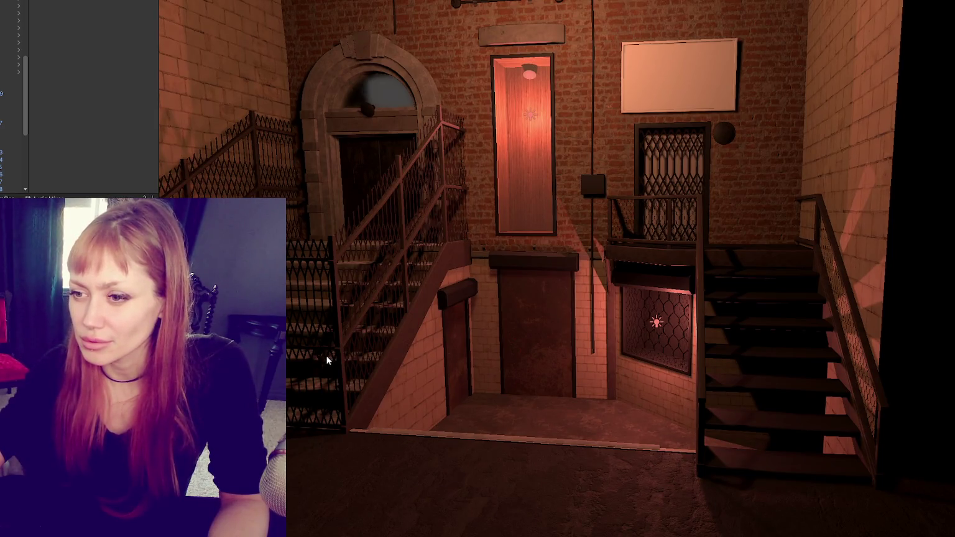
Step: Orbit and zoom around the stairwell, then select the red door mesh
mouse_move(326, 354)
left_mouse_down()
mouse_move(327, 276)
mouse_move(422, 273)
left_mouse_up()
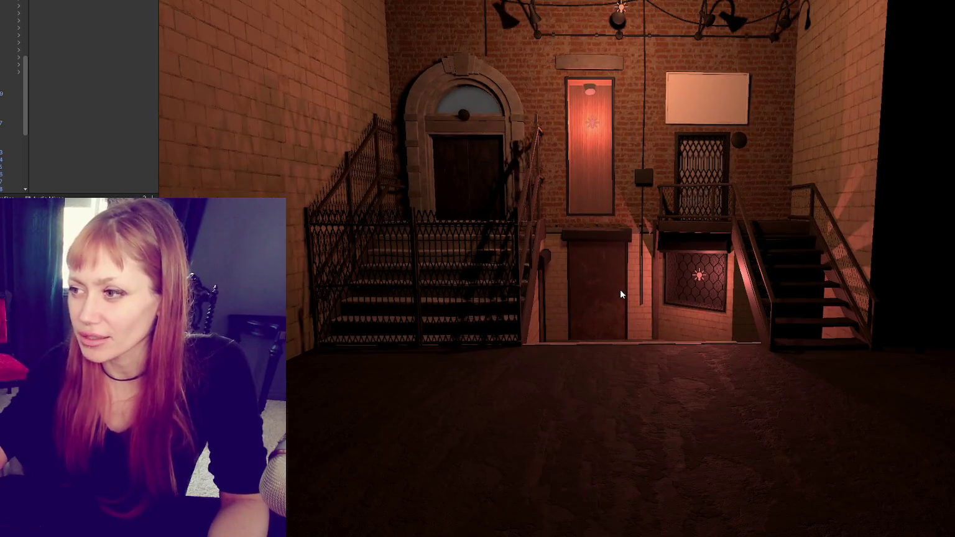
scroll(594, 216, "up", 3)
scroll(595, 216, "up", 2)
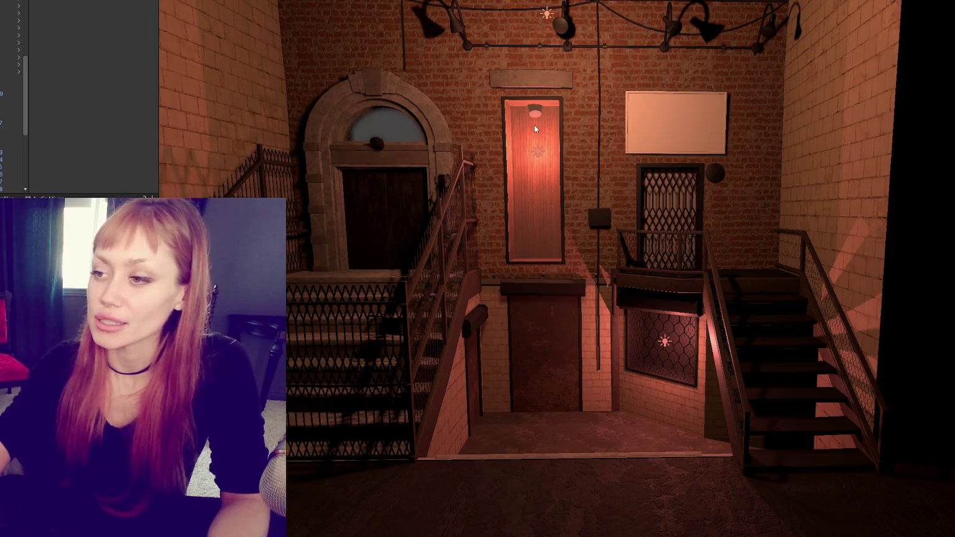
left_click(526, 192)
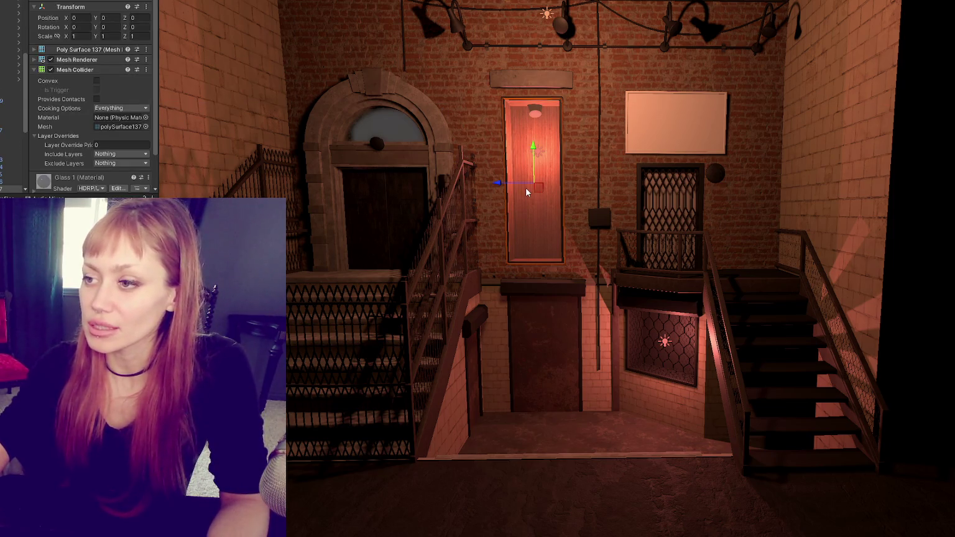
Step: Frame the door, orbit, and cycle the selection to trim piece P Cube 81 above the arch
key("f")
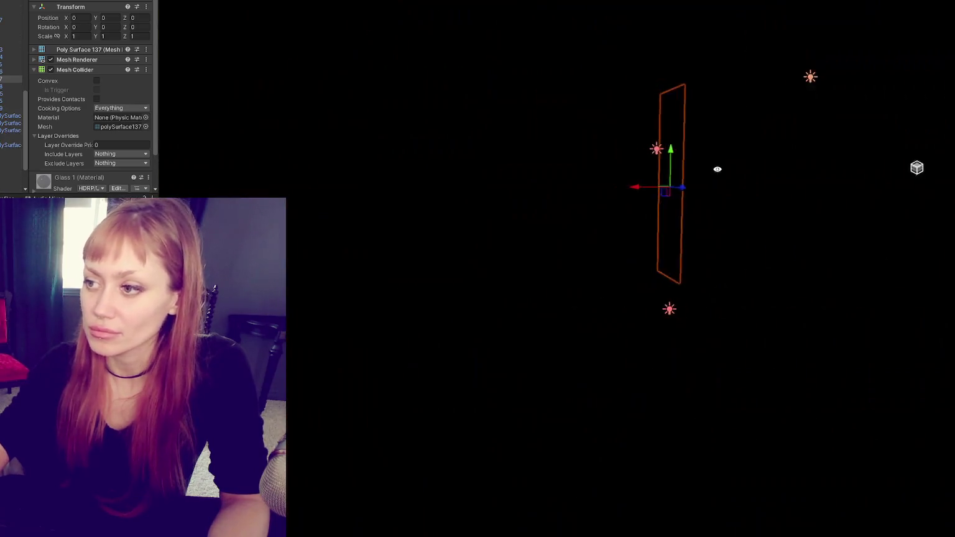
mouse_move(546, 182)
left_mouse_down()
mouse_move(513, 252)
mouse_move(575, 145)
mouse_move(706, 200)
mouse_move(554, 208)
mouse_move(684, 163)
mouse_move(563, 45)
mouse_move(640, 351)
mouse_move(646, 248)
mouse_move(620, 160)
mouse_move(502, 173)
mouse_move(523, 288)
mouse_move(305, 219)
mouse_move(403, 185)
mouse_move(375, 405)
left_mouse_up()
left_click(377, 403)
left_click(380, 401)
left_click(381, 401)
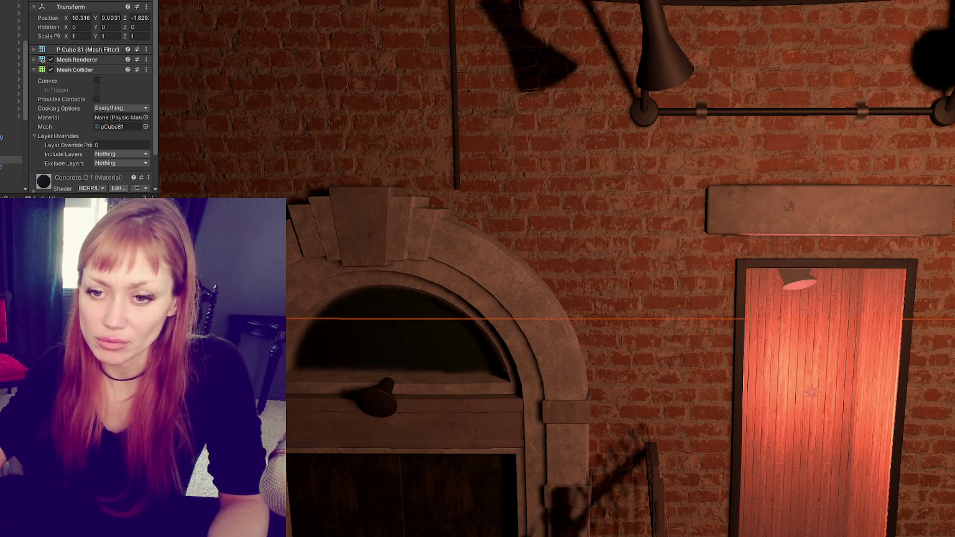
Step: Apply the bright cream-white material to the Door Light lamp above the door
right_click(34, 106)
mouse_move(125, 111)
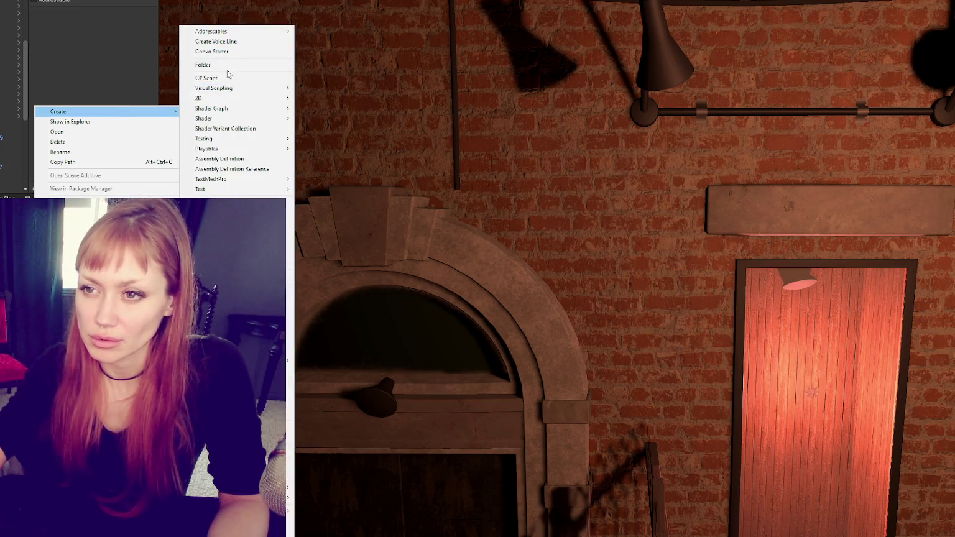
left_click(289, 289)
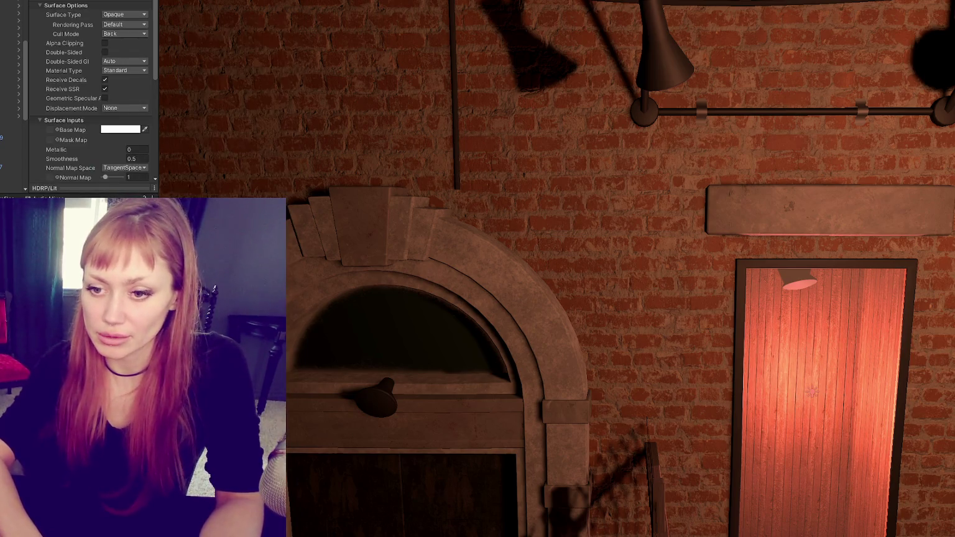
mouse_move(125, 310)
left_mouse_down()
mouse_move(348, 418)
mouse_move(383, 405)
left_mouse_up()
key("f")
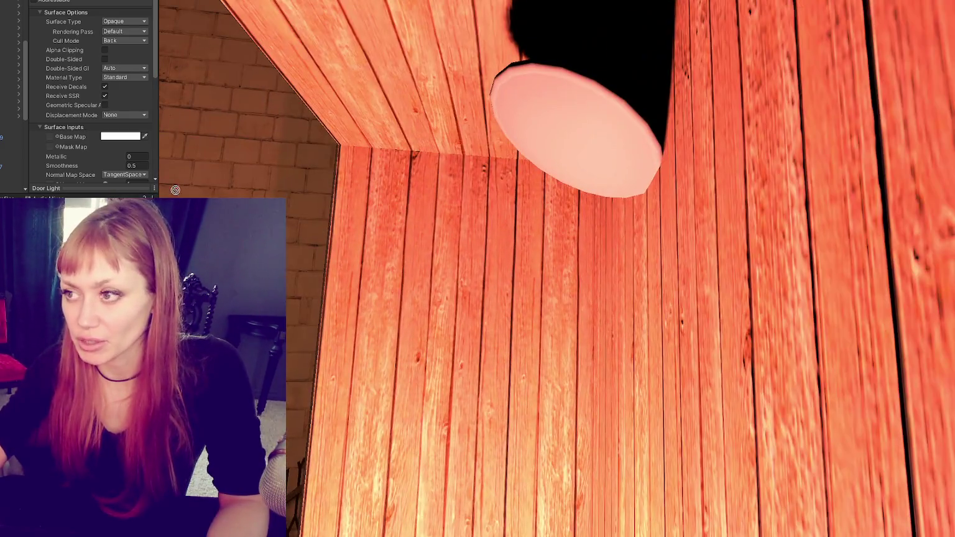
left_click_drag(175, 190, 570, 87)
scroll(516, 227, "down", 5)
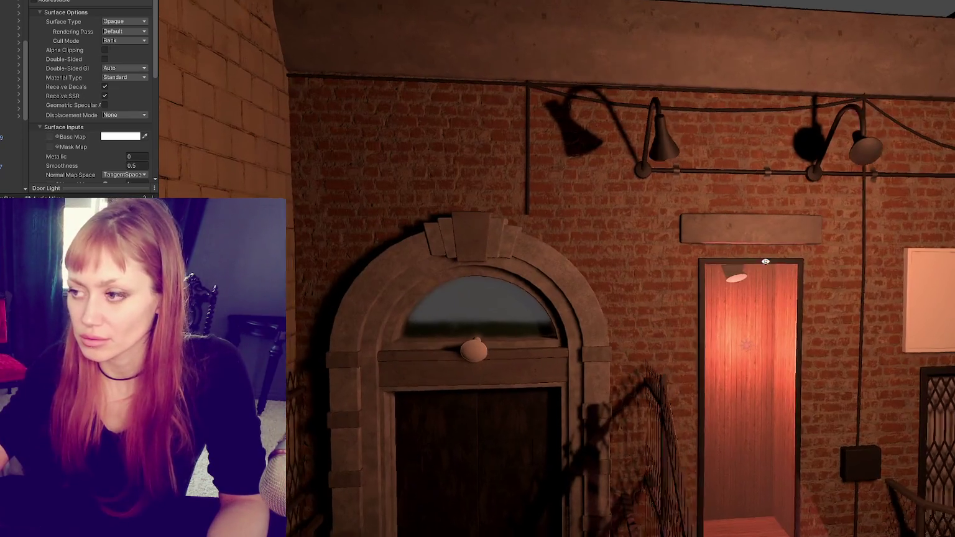
Step: Orbit around the door wall and select the door frame and railing to inspect them
mouse_move(765, 261)
left_mouse_down()
mouse_move(548, 233)
mouse_move(696, 265)
mouse_move(509, 241)
left_mouse_up()
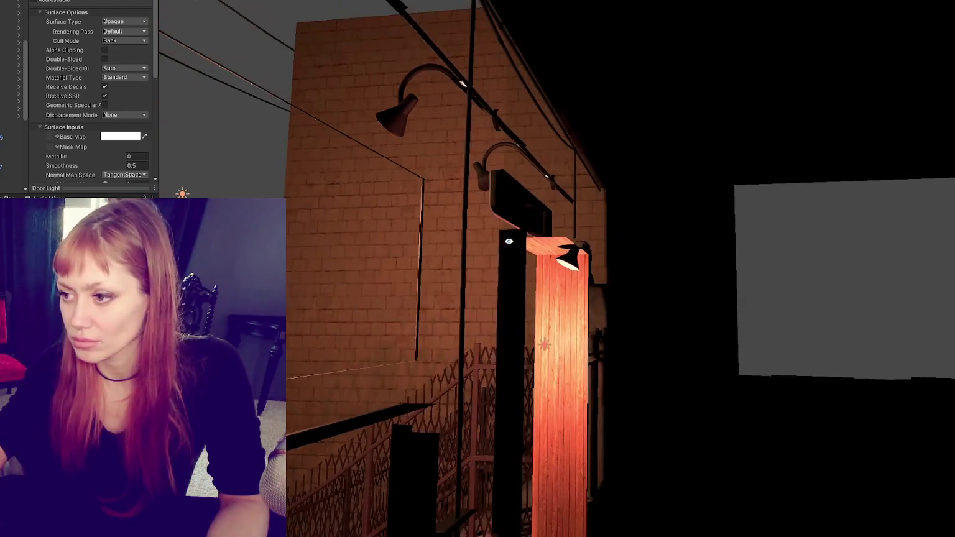
left_click(570, 327)
scroll(67, 140, "down", 3)
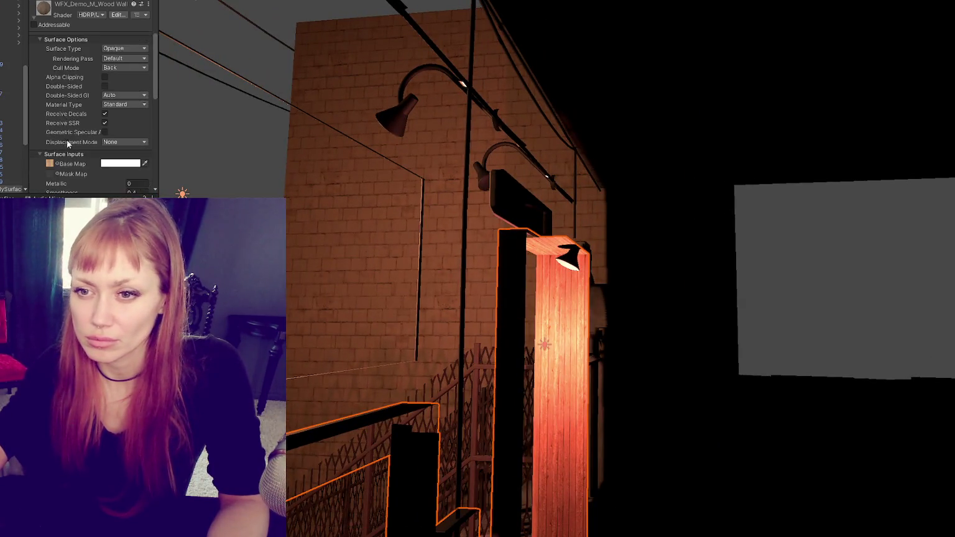
scroll(67, 142, "down", 3)
mouse_move(559, 249)
left_mouse_down()
mouse_move(549, 229)
mouse_move(468, 181)
left_mouse_up()
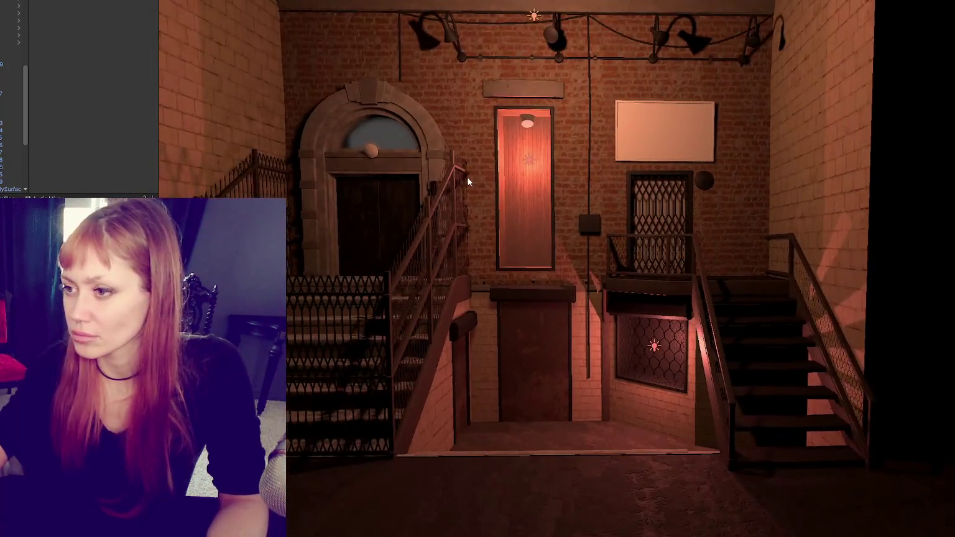
scroll(468, 181, "down", 5)
scroll(574, 203, "up", 8)
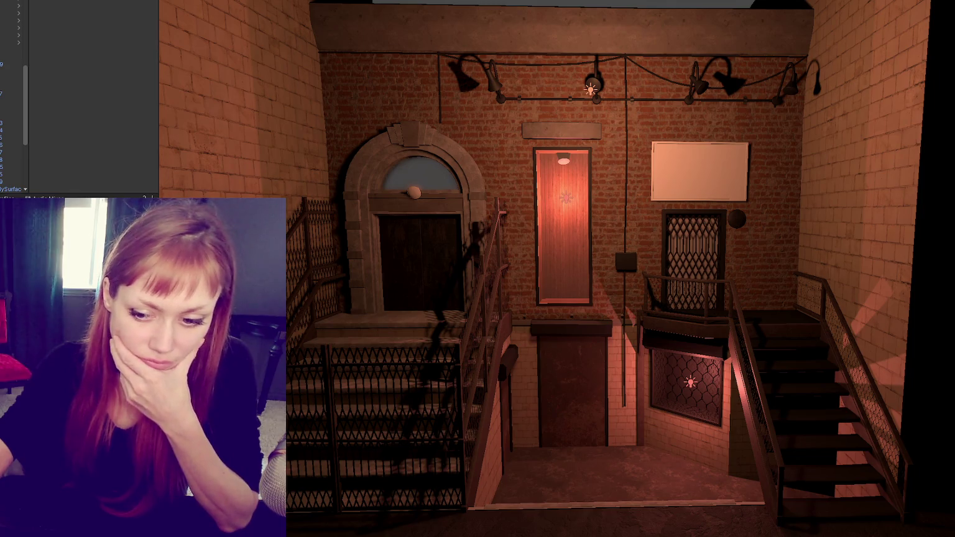
Step: Quit Photoshop, saving the gate texture
key("alt+Tab")
key("ctrl+q")
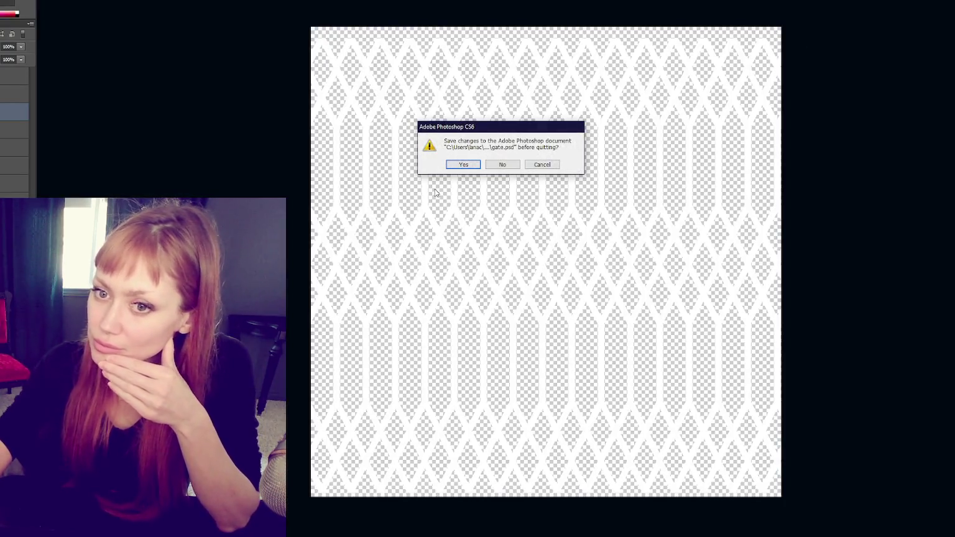
left_click(471, 165)
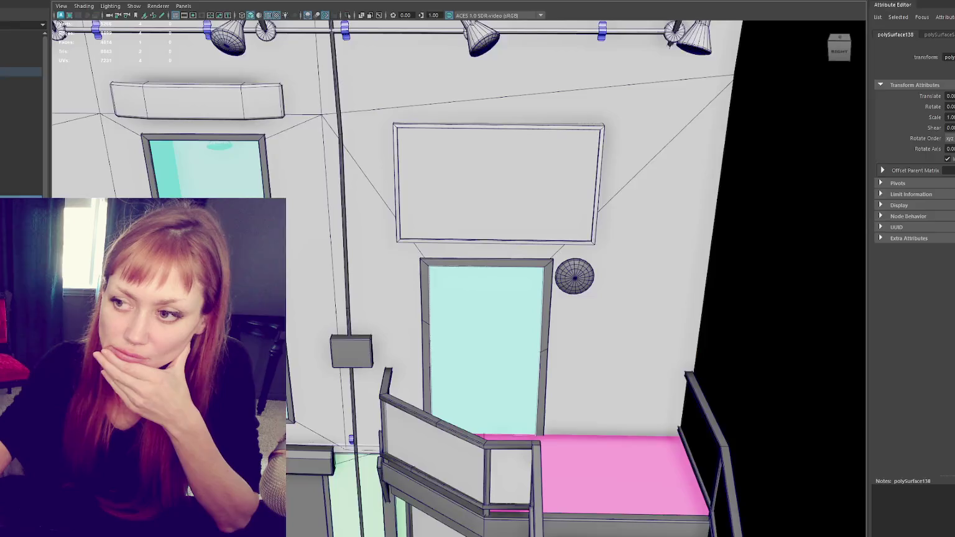
Step: Select the track-light rig in face mode and apply a planar UV projection
scroll(552, 302, "down", 3)
scroll(458, 259, "up", 3)
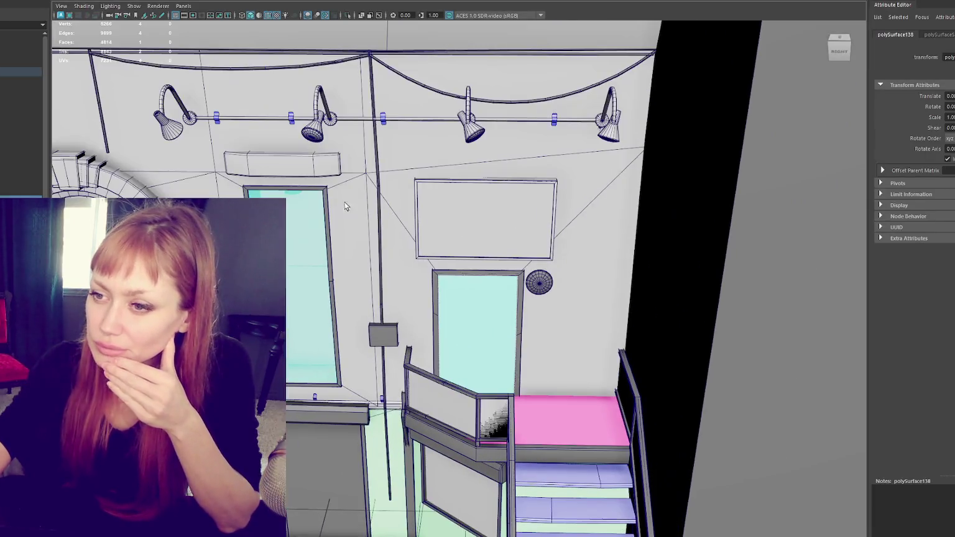
left_click(318, 138)
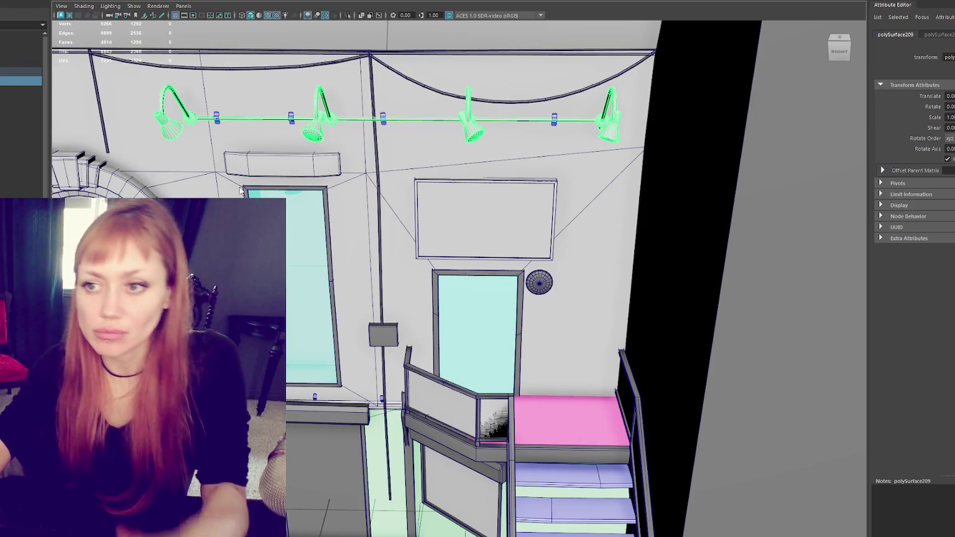
right_click(252, 122)
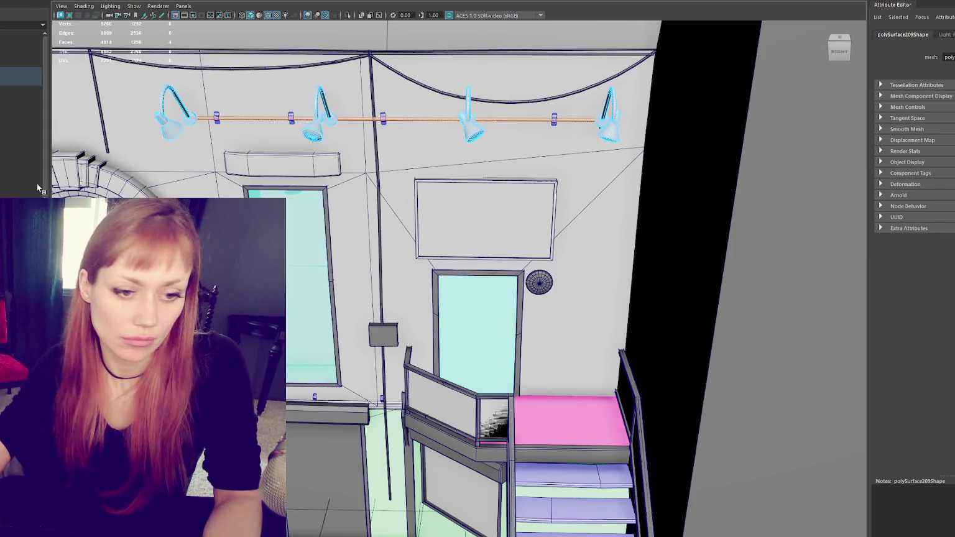
key("g")
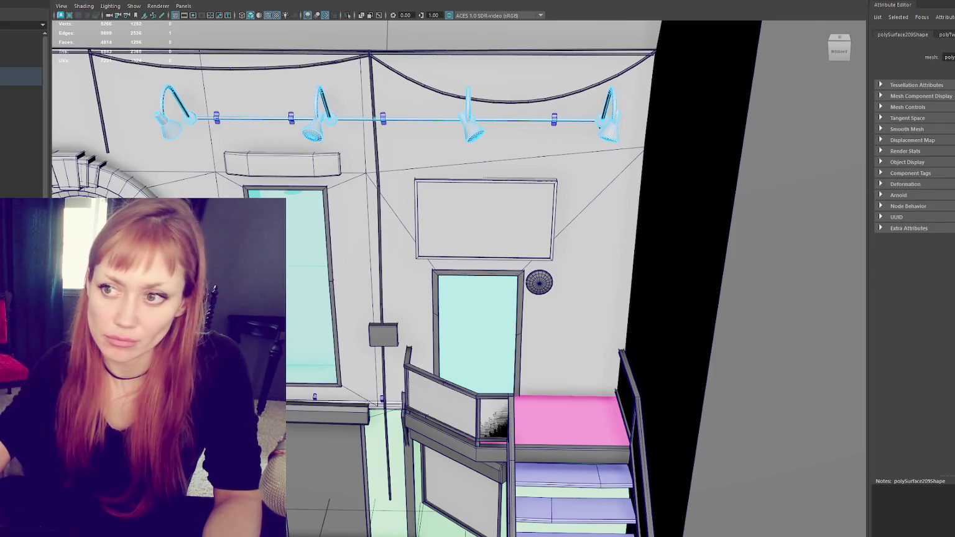
Step: Frame the rig, tumble to view it from below, and select the lamp bar's faces
key("f")
mouse_move(342, 114)
left_mouse_down()
mouse_move(399, 93)
mouse_move(422, 112)
left_mouse_up()
key("ctrl+F11")
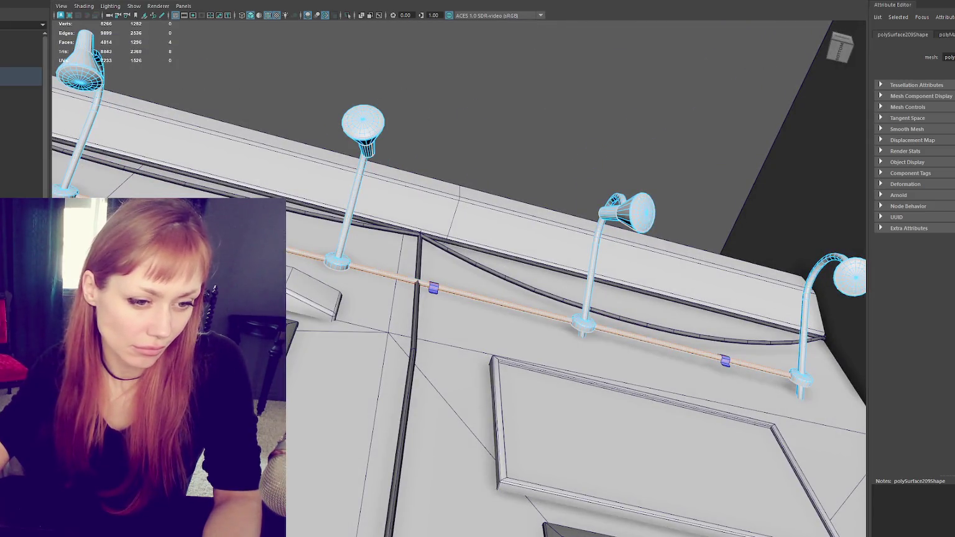
Step: Select the lamp stems and bases and planar-project their UVs
key("e")
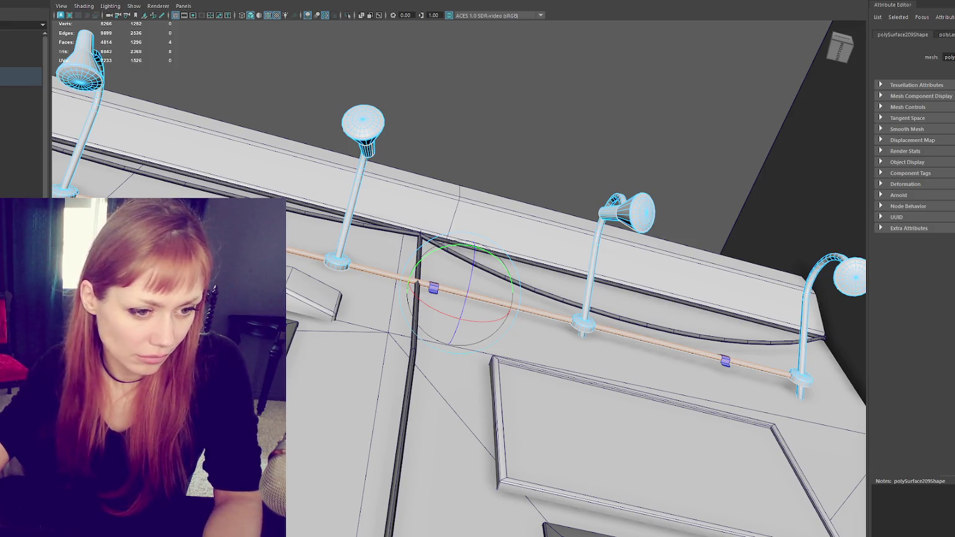
key("w")
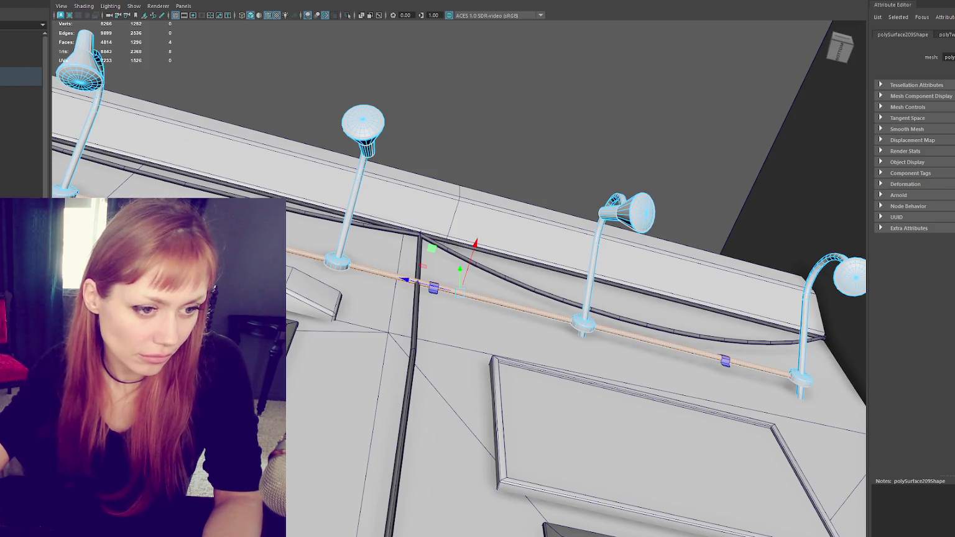
key("ctrl+z")
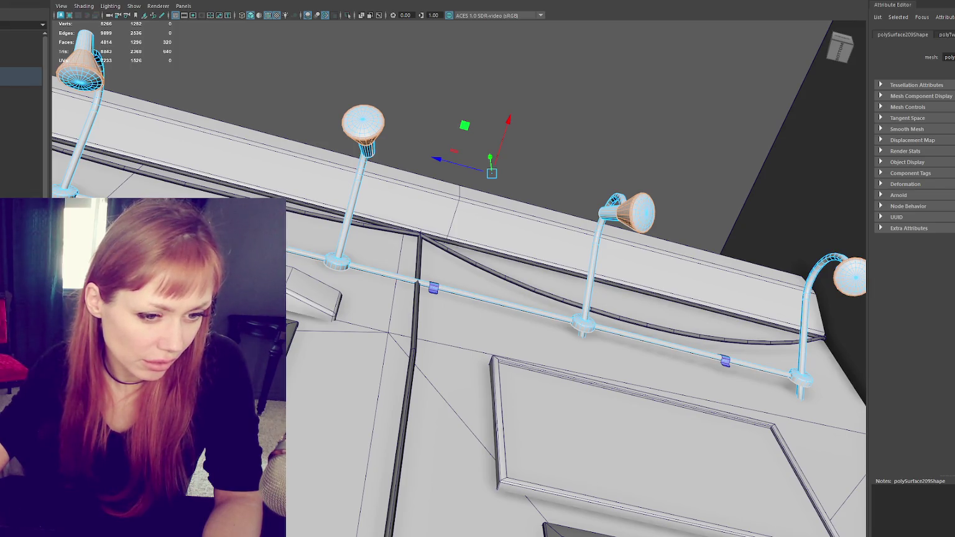
key("ctrl+less")
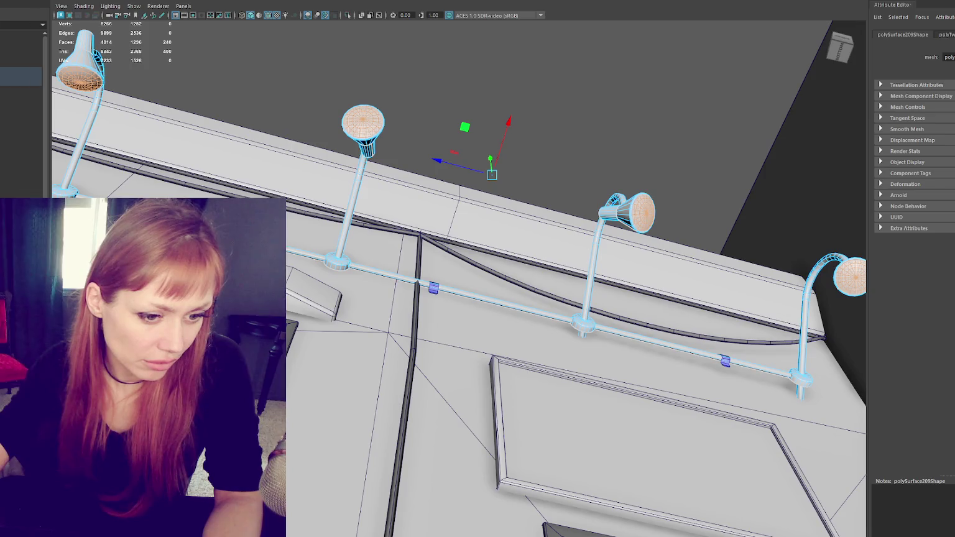
key("ctrl+less")
key("ctrl+less")
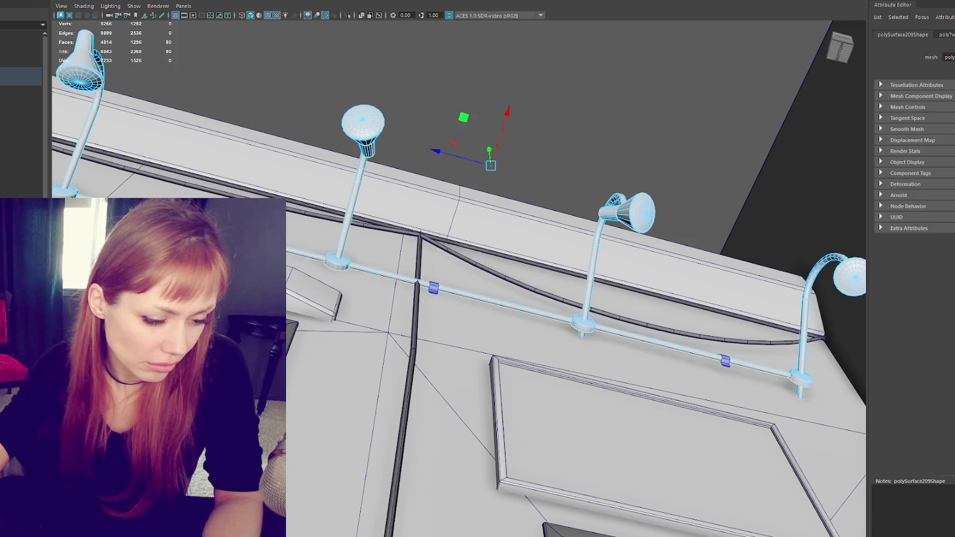
key("ctrl+shift+i")
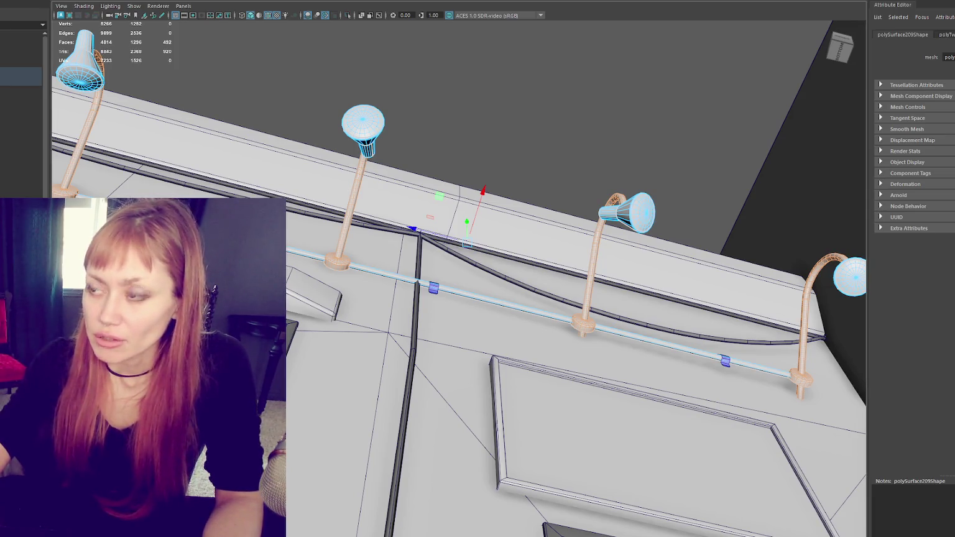
key("g")
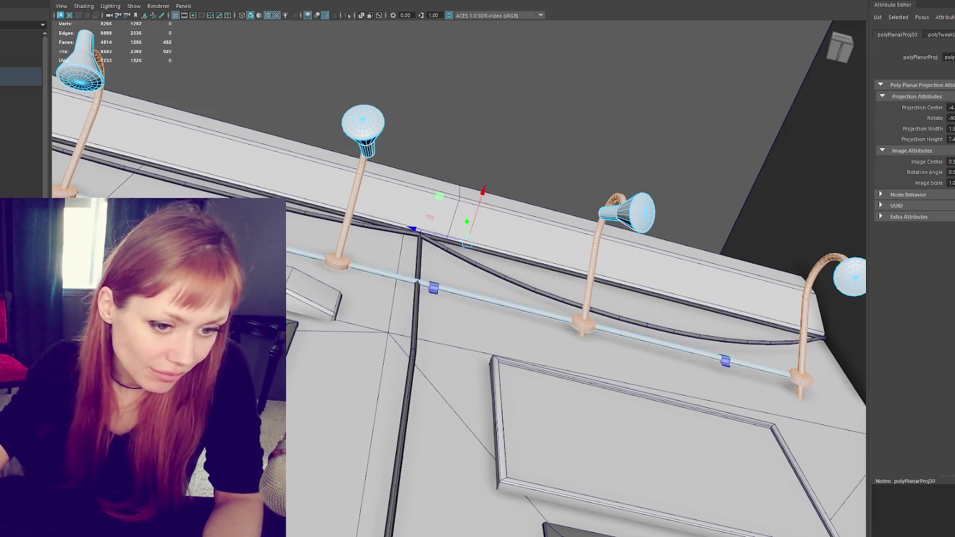
key("ctrl+z")
key("q")
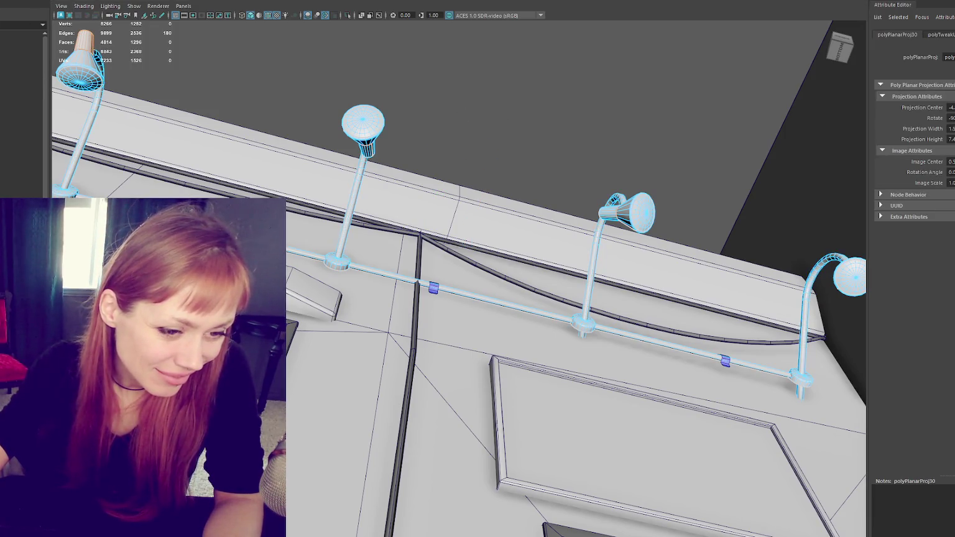
Step: Narrow the face selection to the rightmost lamp stem and open its UV layout
key("F8")
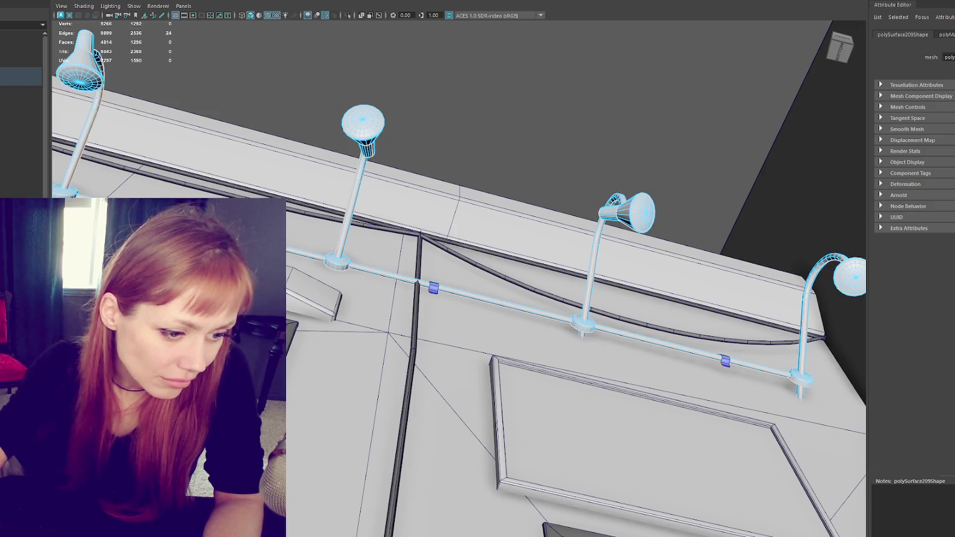
key("ctrl+z")
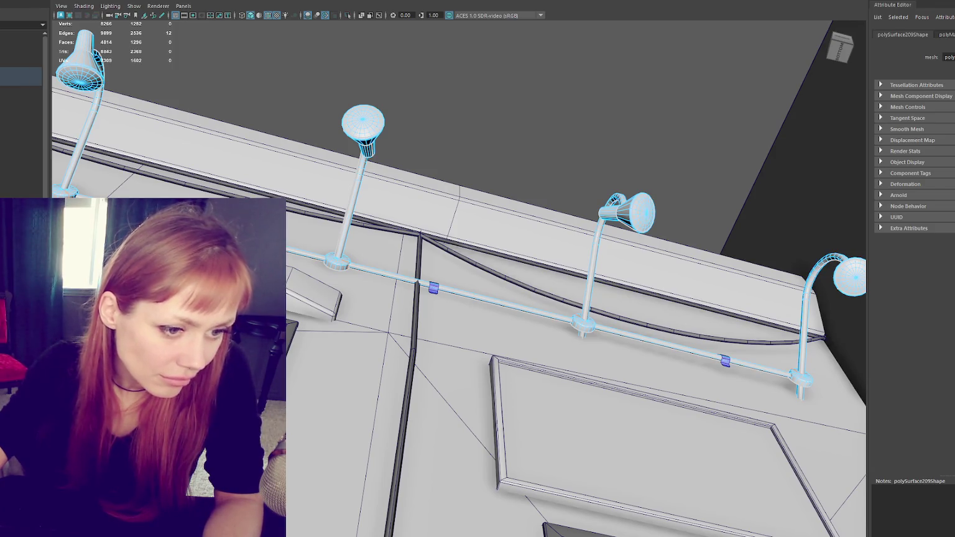
key("ctrl+F11")
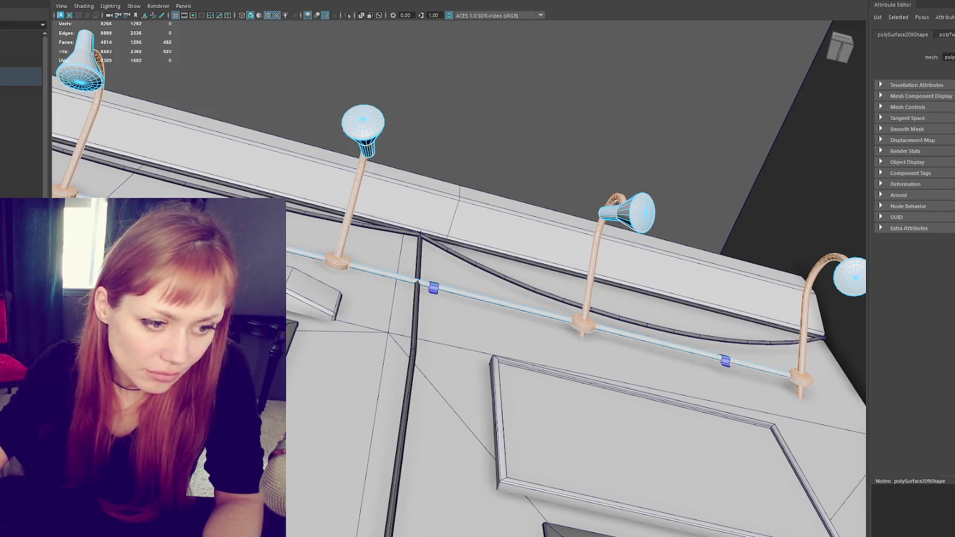
key("ctrl+z")
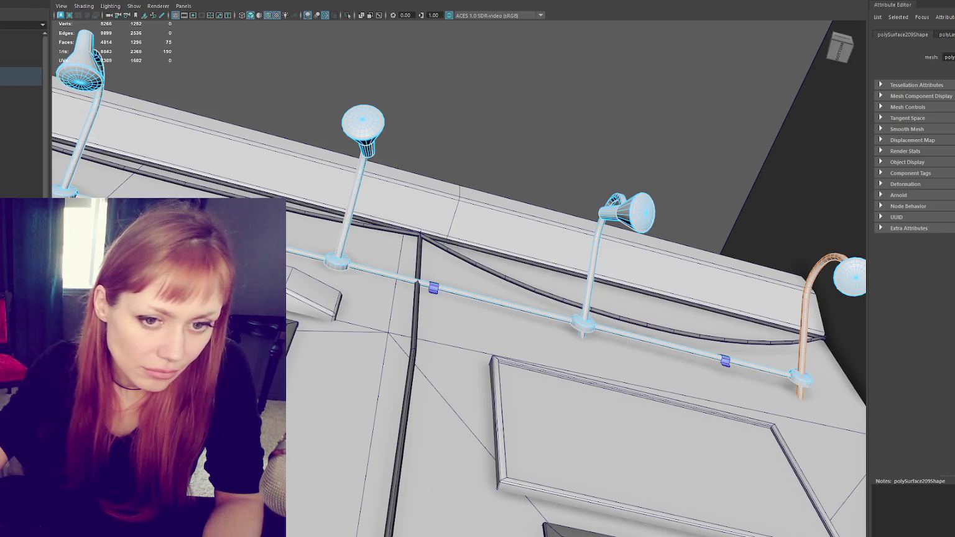
key("w")
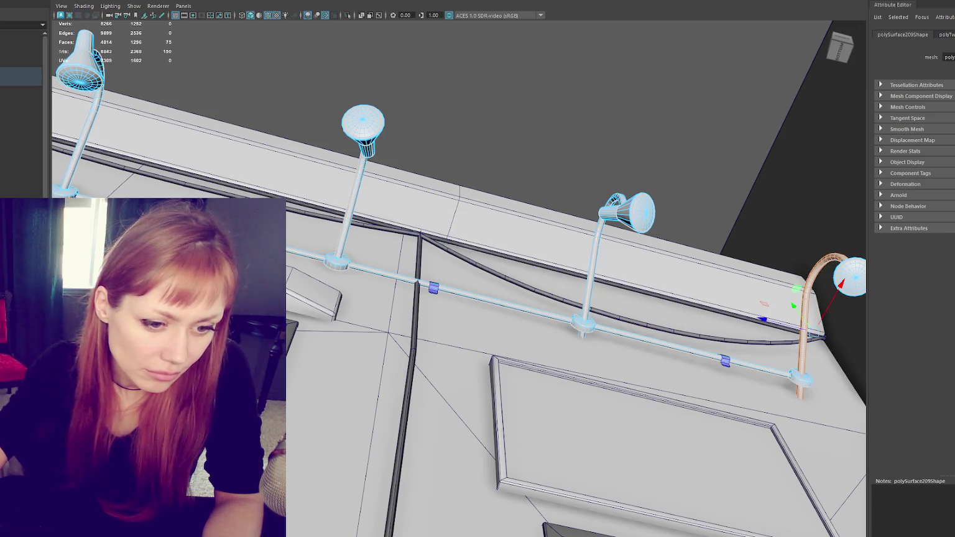
key("ctrl+u")
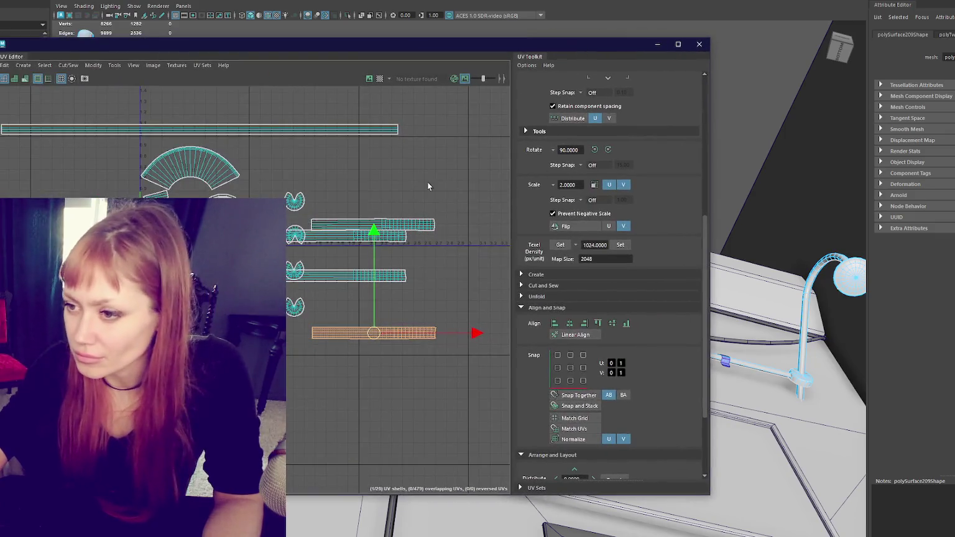
Step: Stack the four lamp-stem UV shells and move the stack up and left
left_click(399, 224, "shift")
left_click(387, 237, "shift")
left_click(373, 275, "shift")
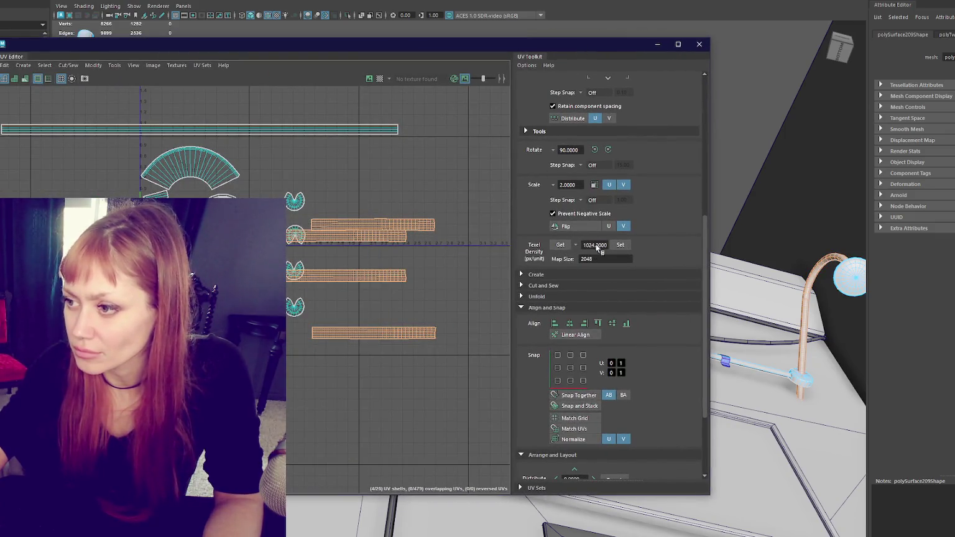
scroll(559, 404, "down", 3)
left_click(550, 415)
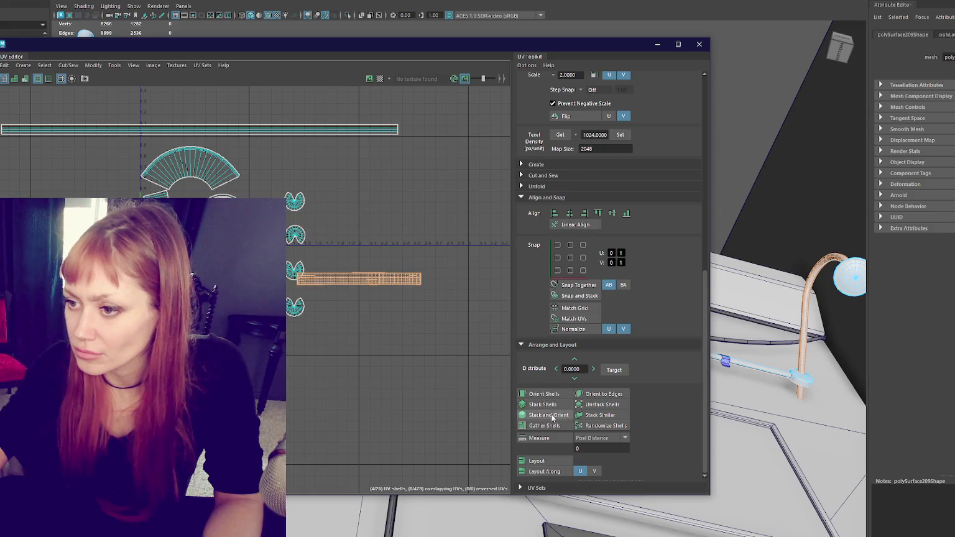
mouse_move(358, 279)
left_mouse_down()
mouse_move(170, 235)
mouse_move(208, 234)
mouse_move(197, 123)
left_mouse_up()
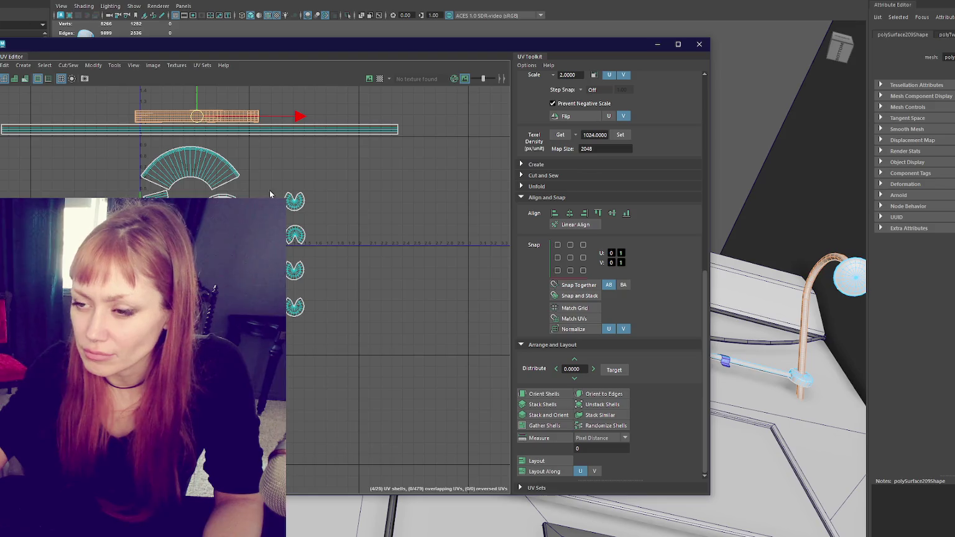
left_click(326, 352)
Step: Unfold the UVs and gather all shells back into the UV area
scroll(324, 316, "down", 3)
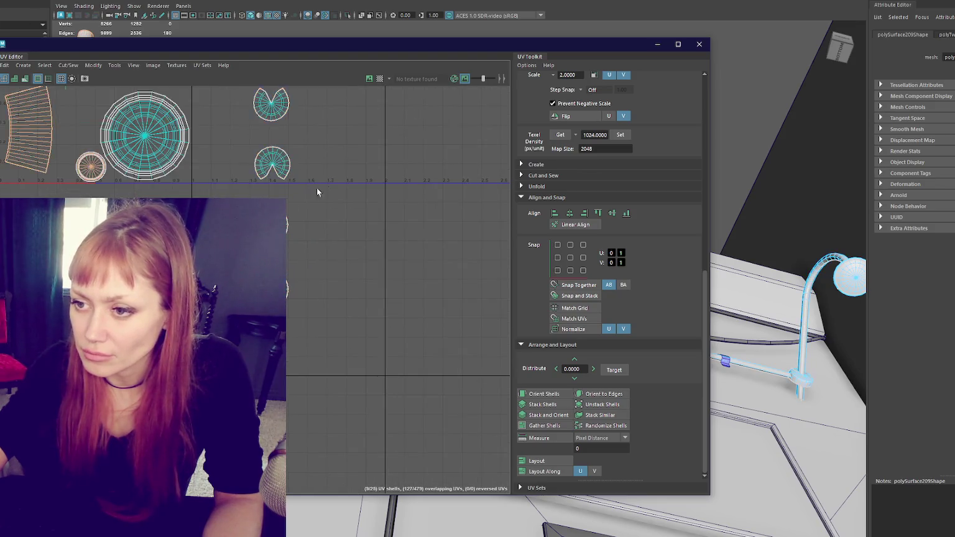
scroll(292, 252, "up", 3)
scroll(291, 252, "up", 1)
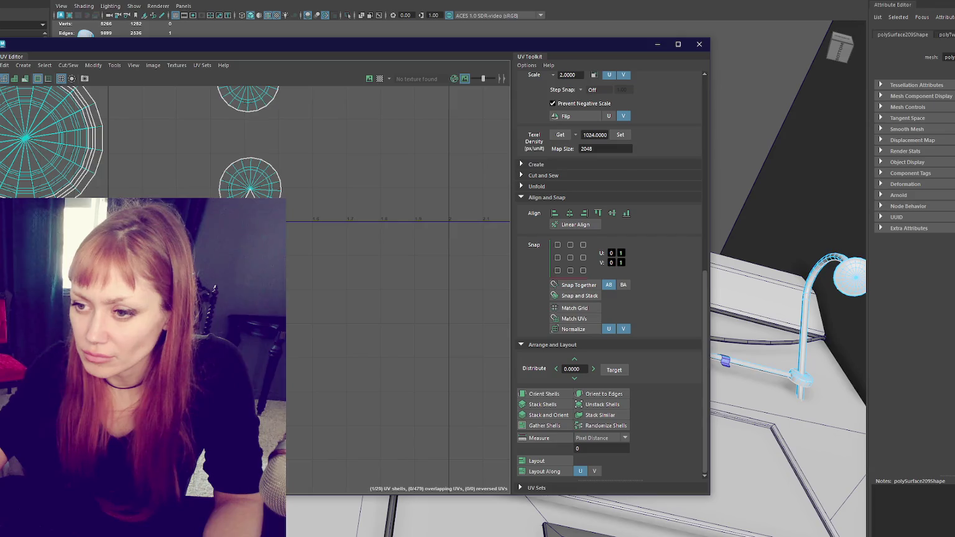
mouse_move(297, 226)
left_mouse_down()
mouse_move(303, 299)
mouse_move(278, 351)
mouse_move(284, 379)
left_mouse_up()
right_click(329, 154)
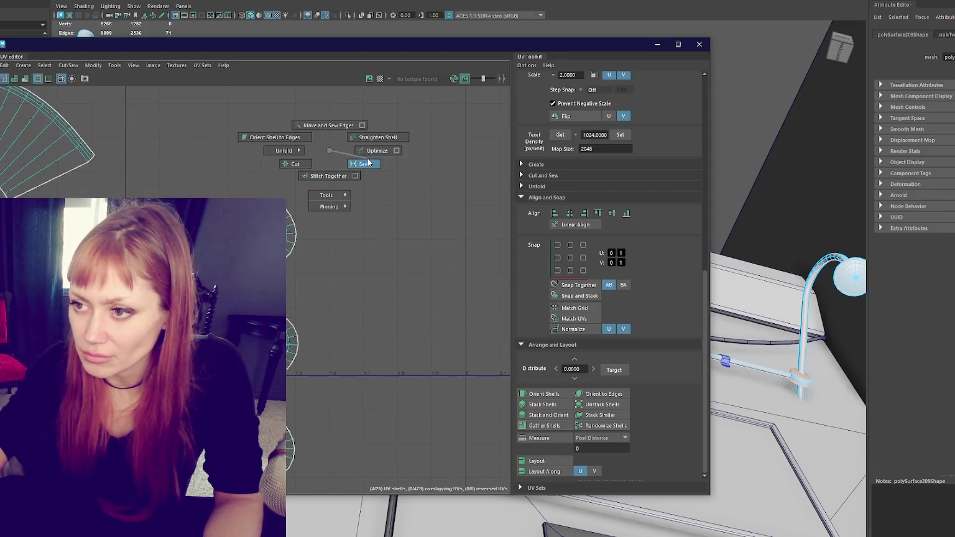
right_click(373, 292)
left_click(348, 280)
left_click(500, 373)
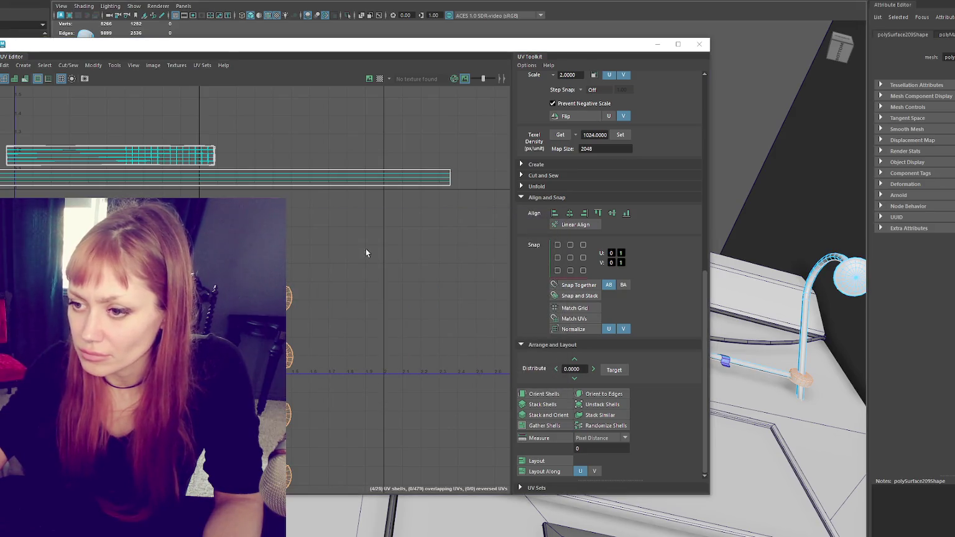
left_click(545, 426)
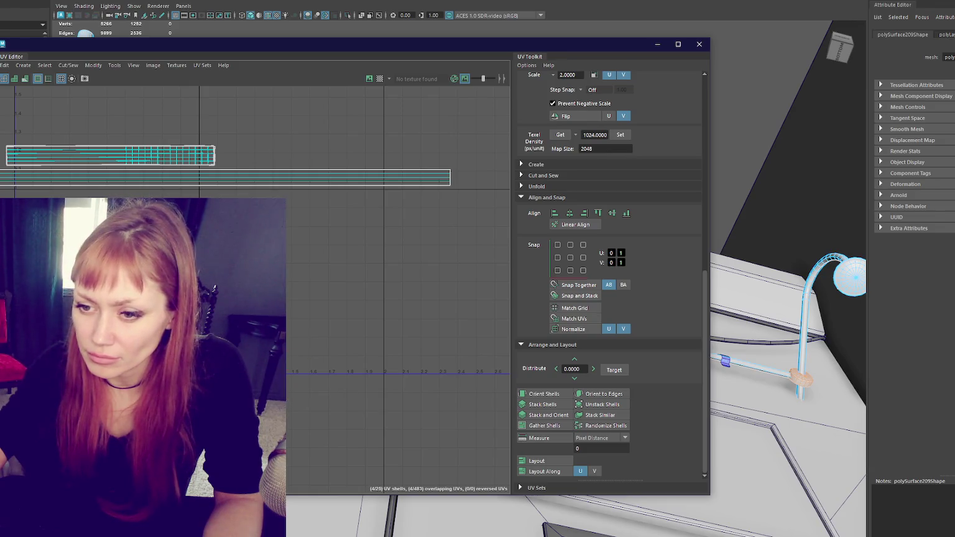
Step: Move the circular lamp-head shell up-right and four other shells up-left
mouse_move(197, 326)
left_mouse_down()
mouse_move(287, 294)
mouse_move(75, 161)
left_mouse_up()
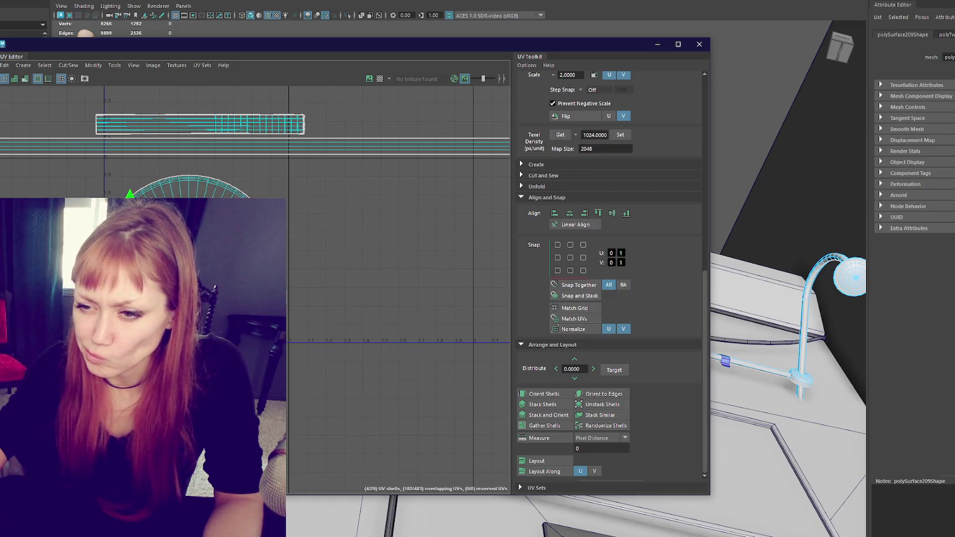
mouse_move(314, 237)
left_mouse_down()
mouse_move(294, 214)
mouse_move(308, 208)
mouse_move(306, 194)
left_mouse_up()
mouse_move(334, 248)
left_mouse_down()
mouse_move(283, 287)
mouse_move(283, 378)
left_mouse_up()
key("e")
left_click_drag(334, 319, 286, 454)
key("w")
left_click_drag(233, 397, 198, 266)
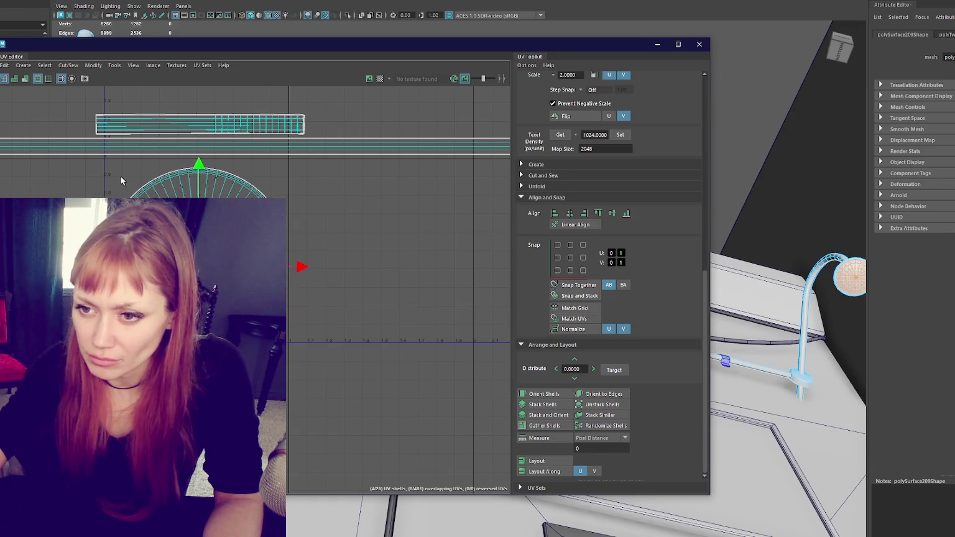
Step: Try moving the half-circle shell with the others, then undo back to earlier positions
left_click(159, 181)
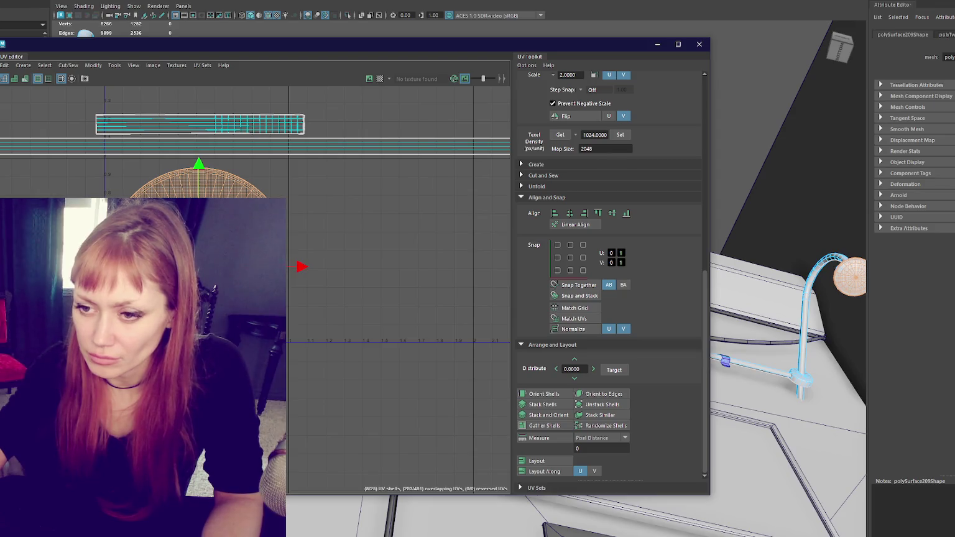
key("ctrl+z")
left_click_drag(336, 330, 96, 160)
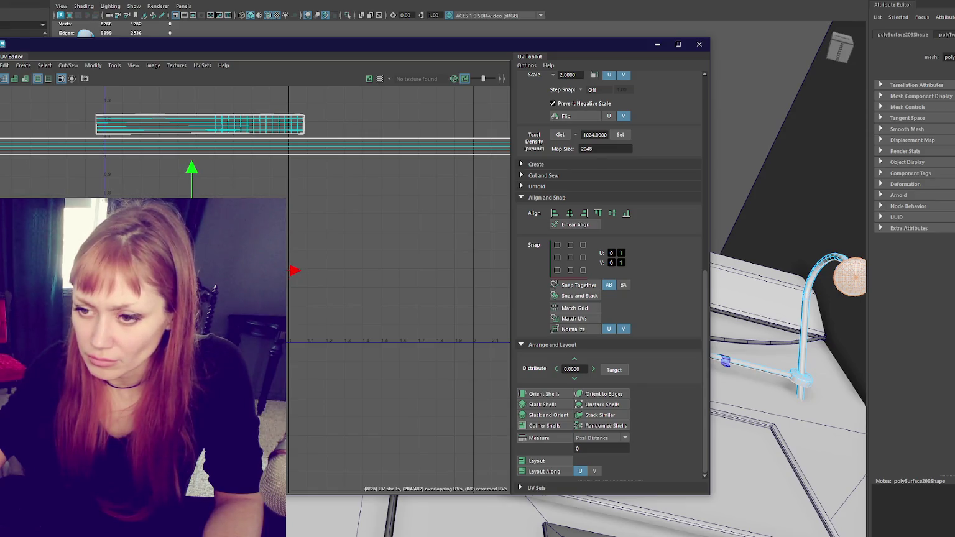
mouse_move(191, 270)
left_mouse_down()
mouse_move(244, 315)
mouse_move(260, 301)
left_mouse_up()
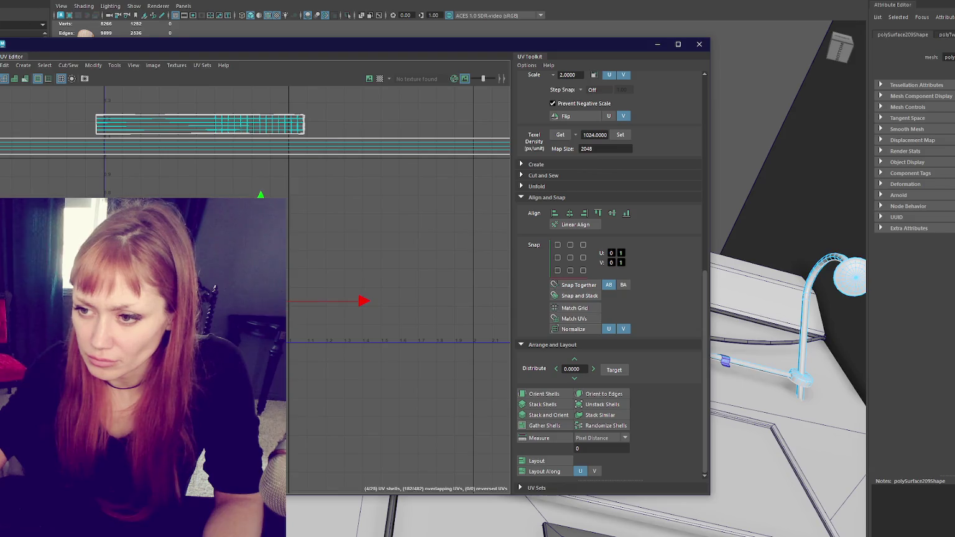
key("ctrl+z")
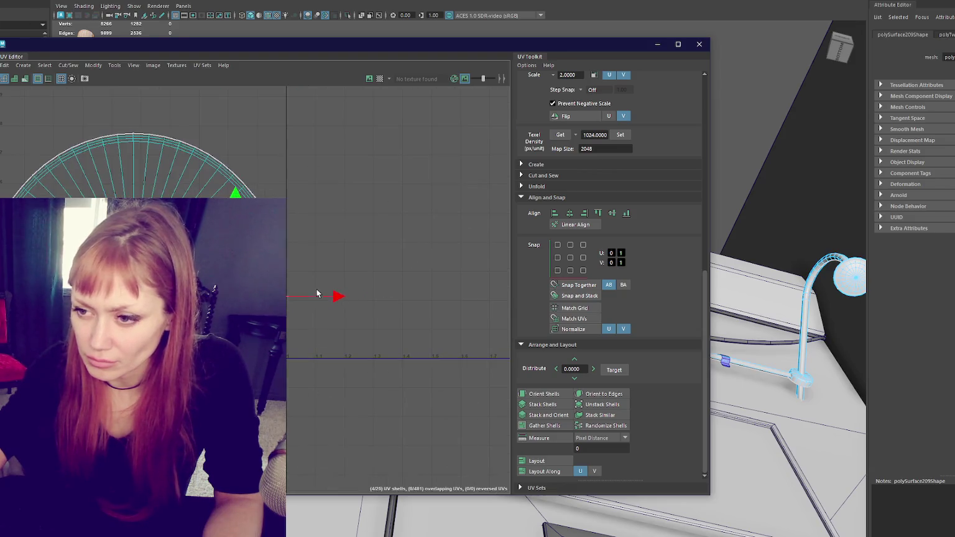
key("w")
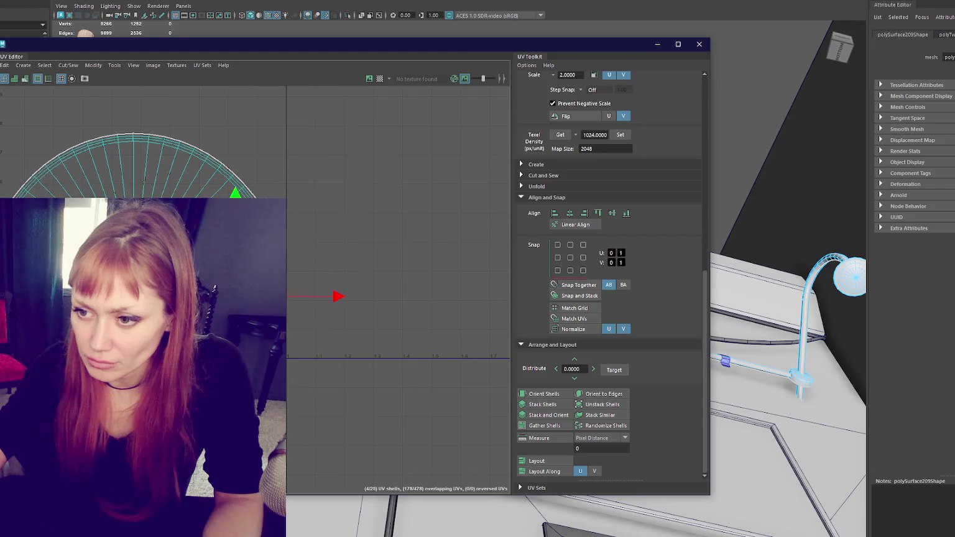
key("ctrl+z")
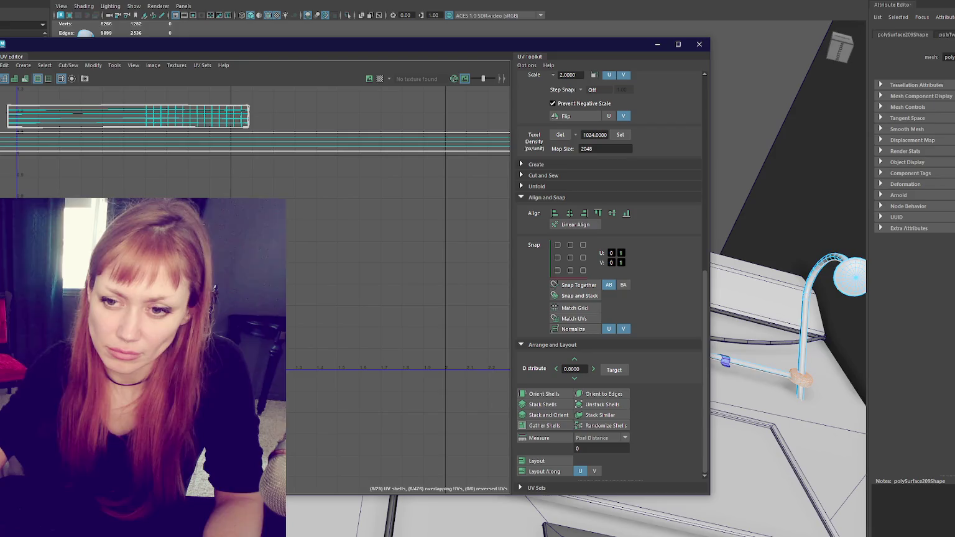
Step: Select the strip shells and try moving the long strip onto the shorter one, undoing it
key("ctrl+z")
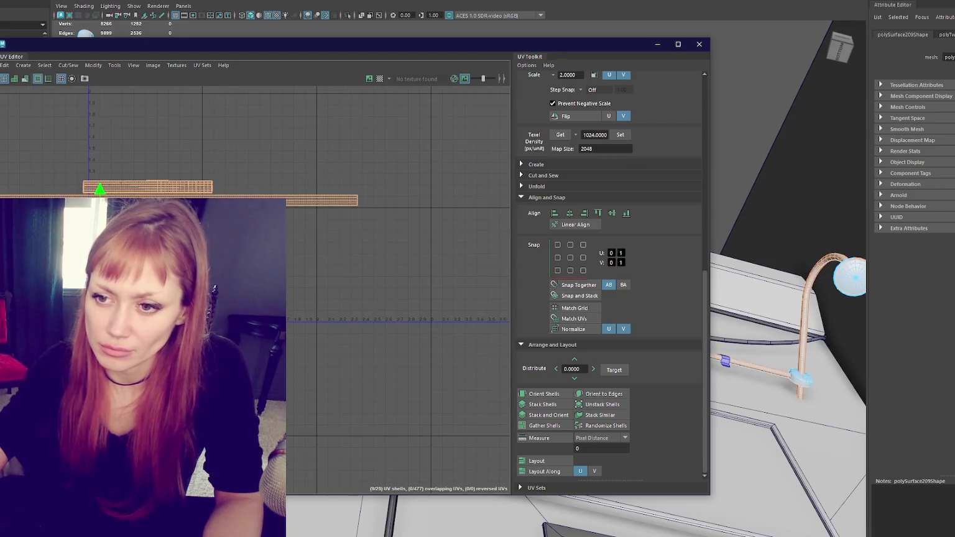
mouse_move(401, 130)
left_mouse_down()
mouse_move(359, 156)
mouse_move(134, 196)
left_mouse_up()
scroll(236, 199, "up", 5)
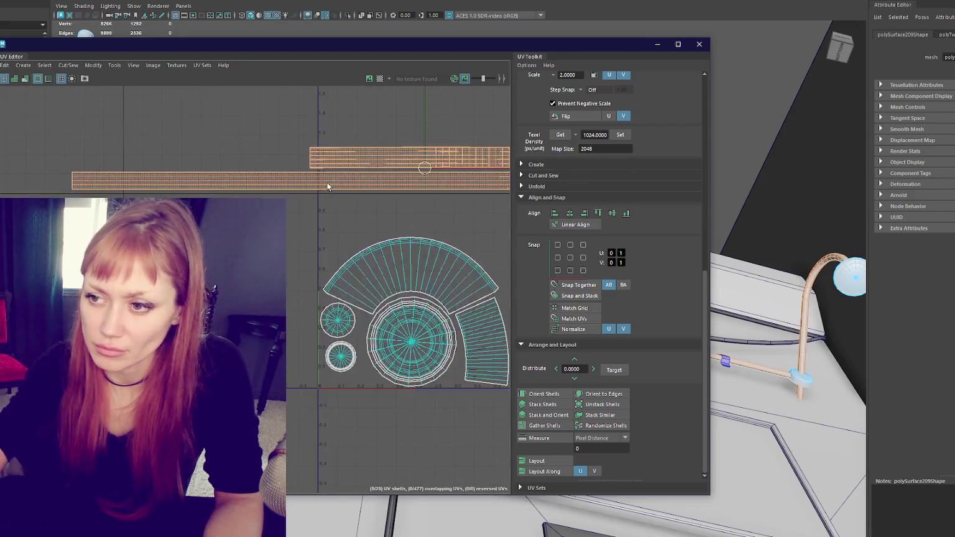
left_click_drag(293, 148, 297, 198)
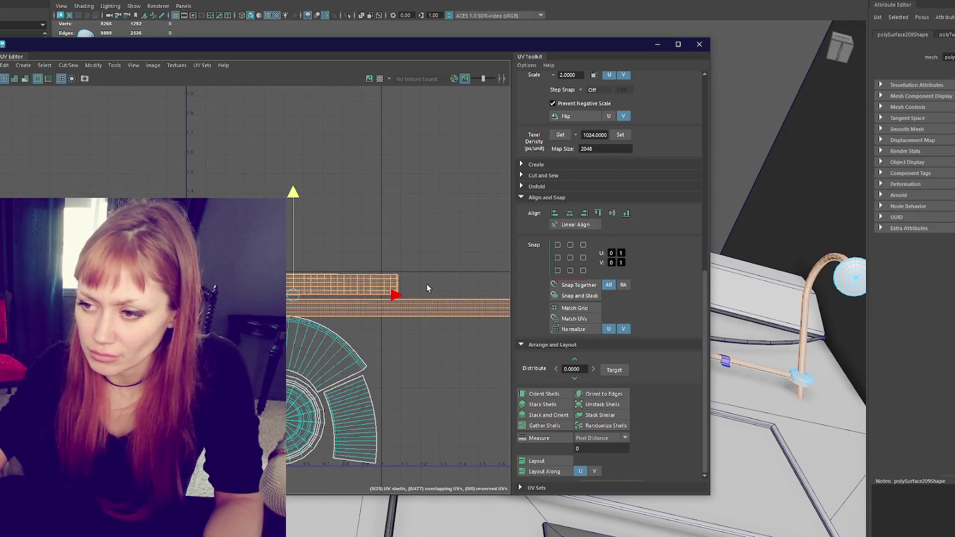
left_click(426, 305)
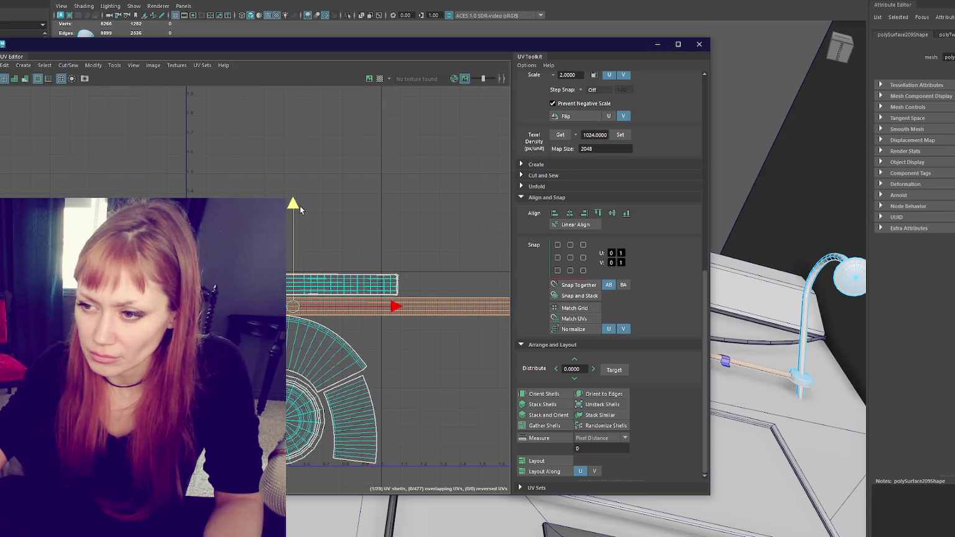
left_click_drag(301, 205, 319, 183)
scroll(319, 184, "down", 2)
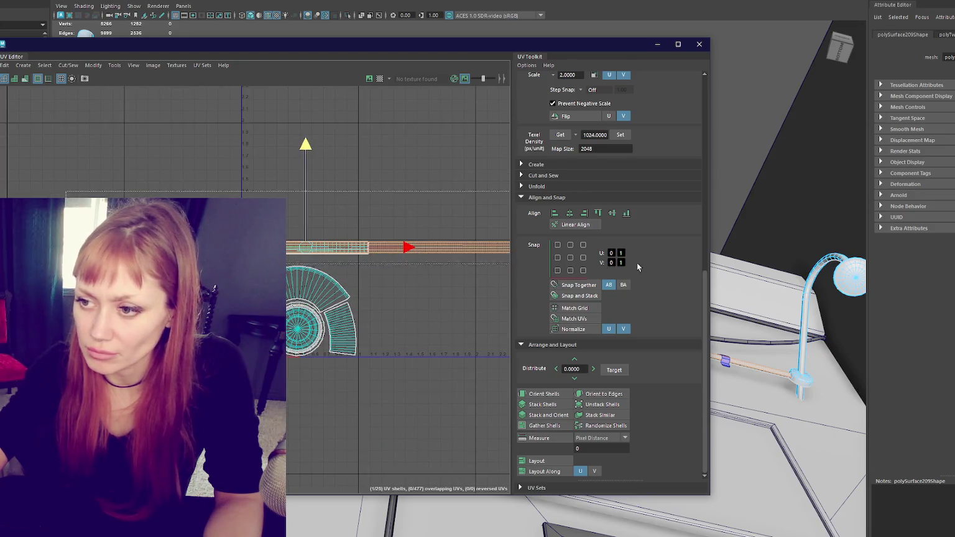
scroll(318, 215, "up", 2)
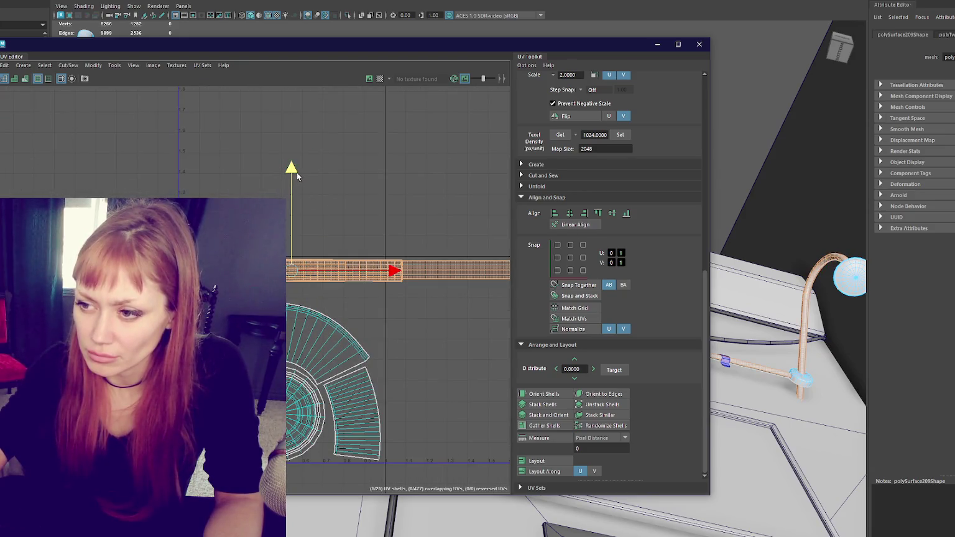
key("ctrl+z")
key("ctrl+z")
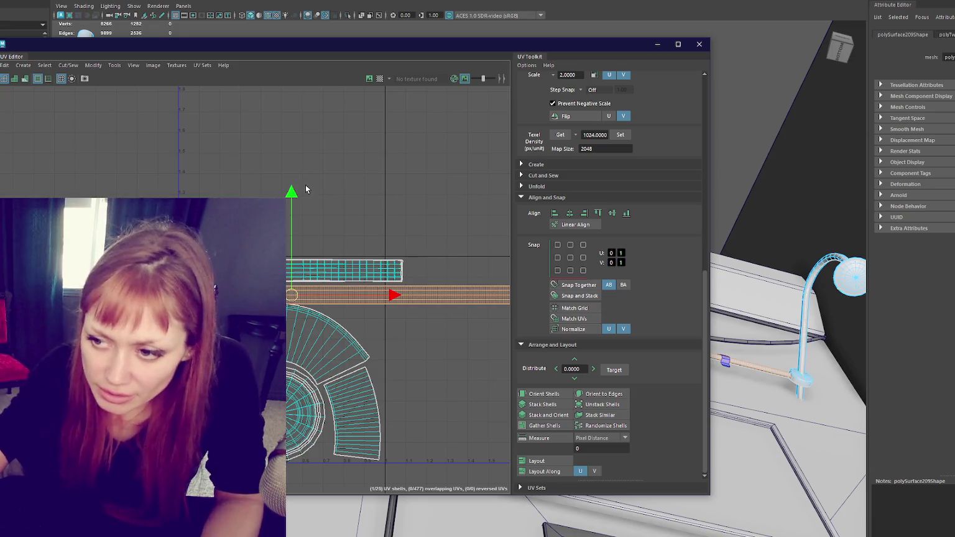
scroll(322, 289, "up", 1)
key("shift+z")
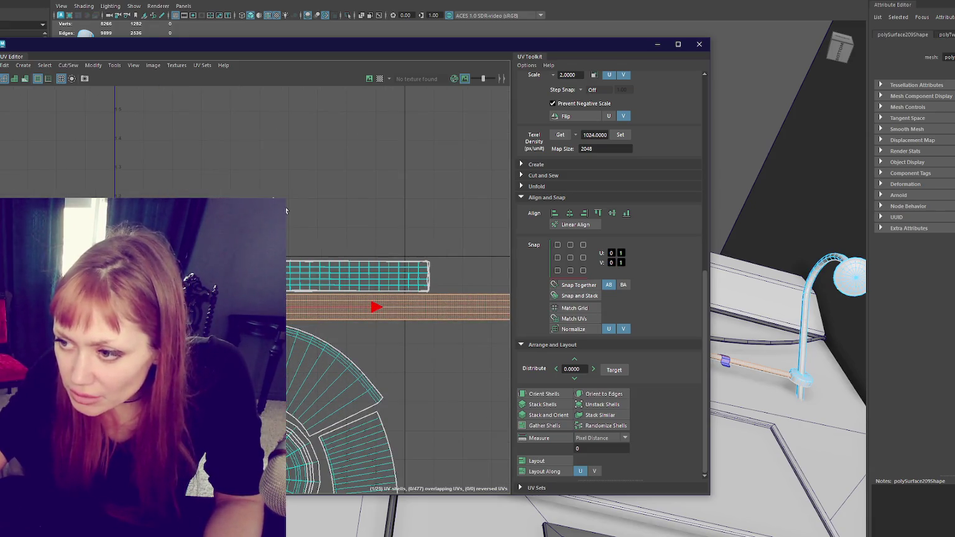
Step: Select the long UV strip and nudge it slightly upward
left_click_drag(390, 293, 468, 228)
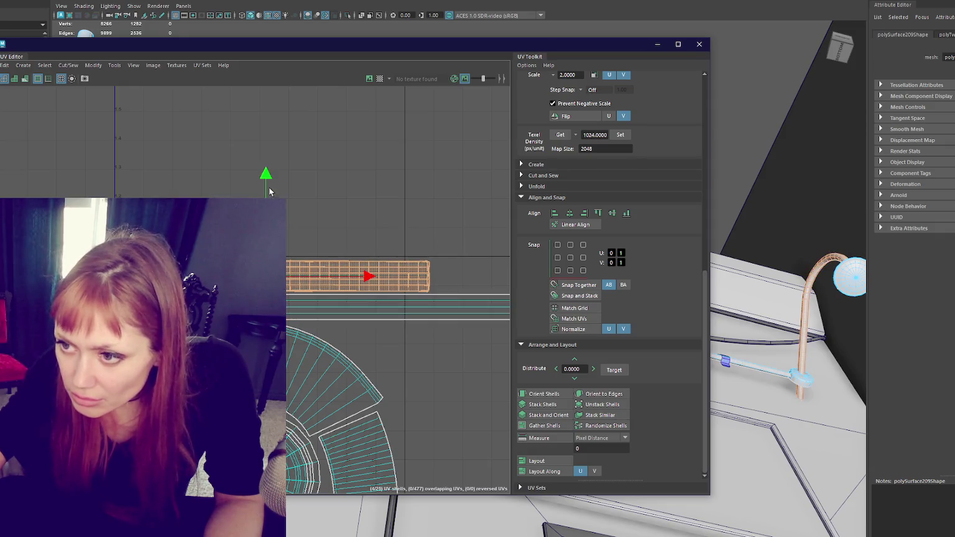
left_click(269, 175)
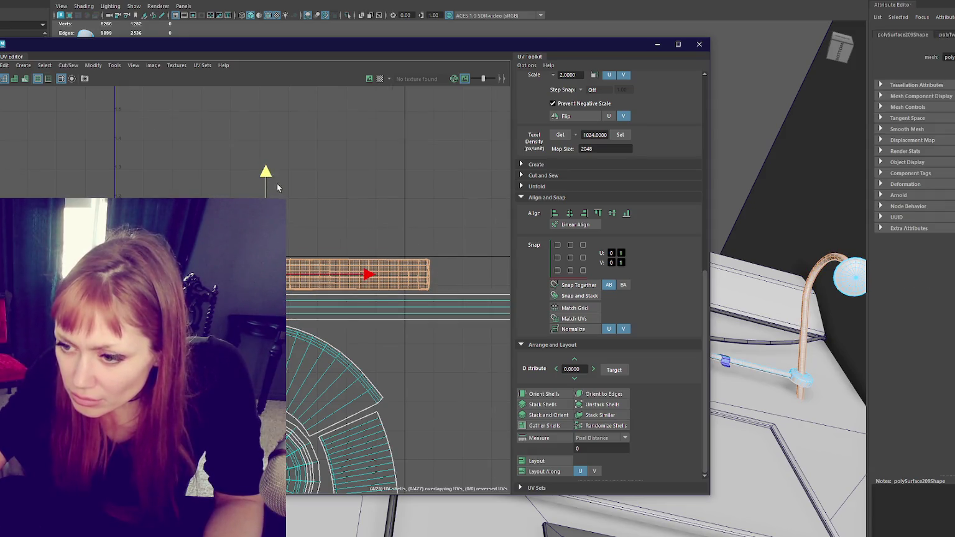
scroll(267, 180, "down", 2)
left_click(348, 255)
scroll(279, 174, "up", 2)
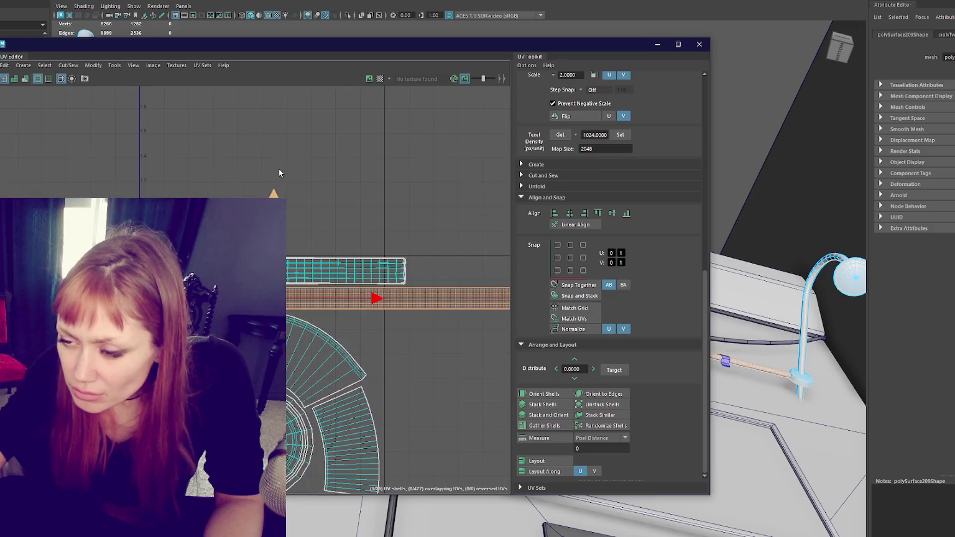
left_click_drag(274, 194, 280, 197)
scroll(279, 196, "down", 3)
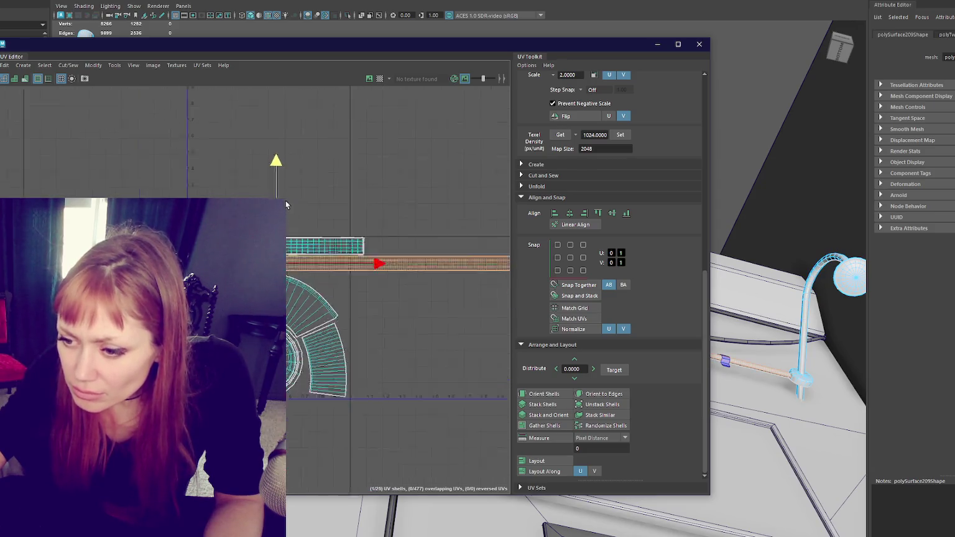
Step: Move the UV Editor aside, turn the view to the lamp wall, and select the wall lamp group
mouse_move(477, 50)
left_mouse_down()
mouse_move(344, 104)
mouse_move(0, 156)
left_mouse_up()
left_click(299, 92)
mouse_move(298, 92)
left_mouse_down()
mouse_move(304, 217)
mouse_move(386, 325)
left_mouse_up()
scroll(385, 325, "up", 3)
left_click(22, 80)
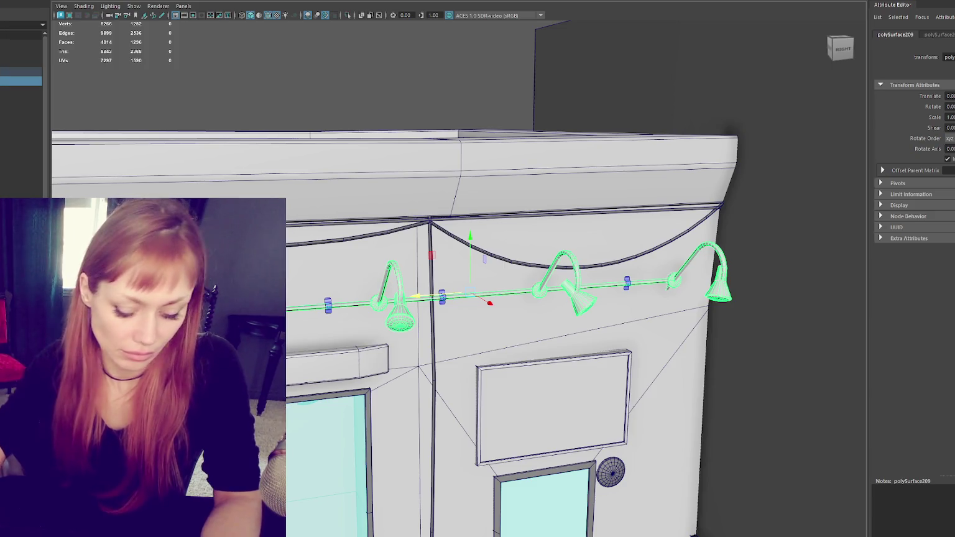
left_click_drag(310, 134, 268, 348)
left_click(292, 435)
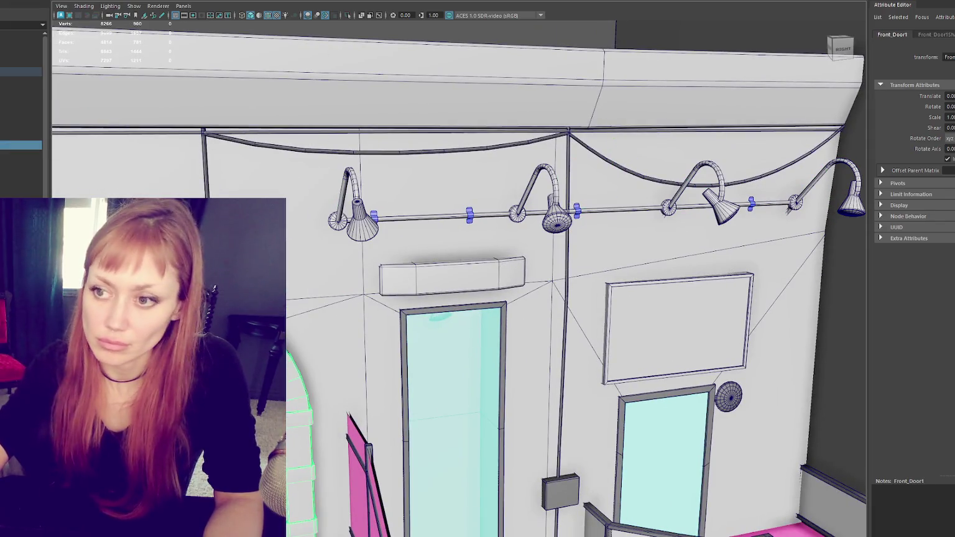
scroll(447, 310, "down", 3)
scroll(426, 341, "up", 10)
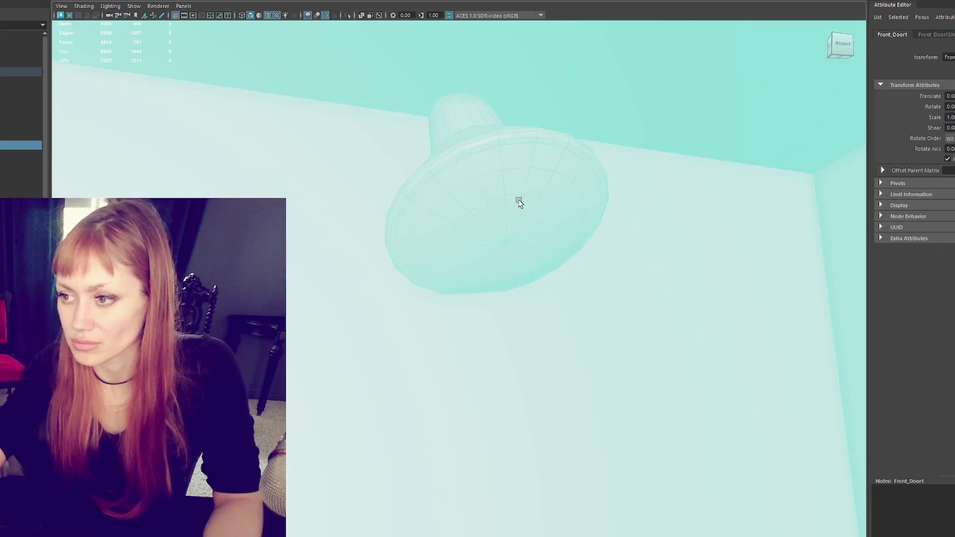
left_click(519, 202)
scroll(509, 168, "up", 5)
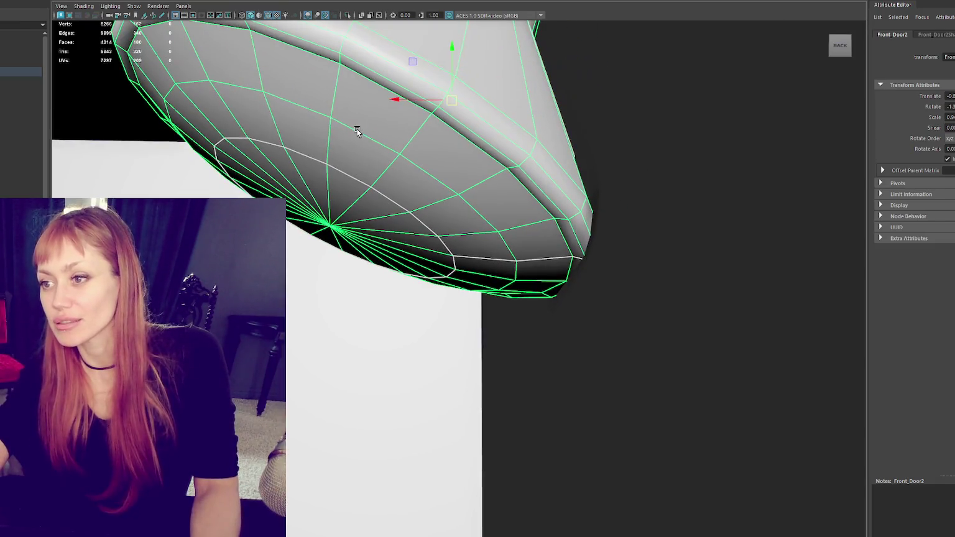
right_click(404, 96)
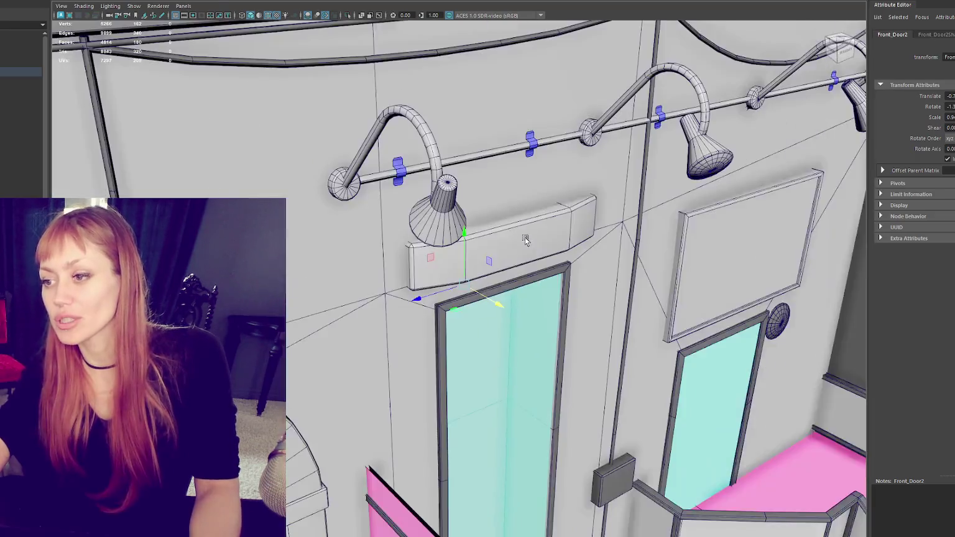
scroll(525, 126, "down", 6)
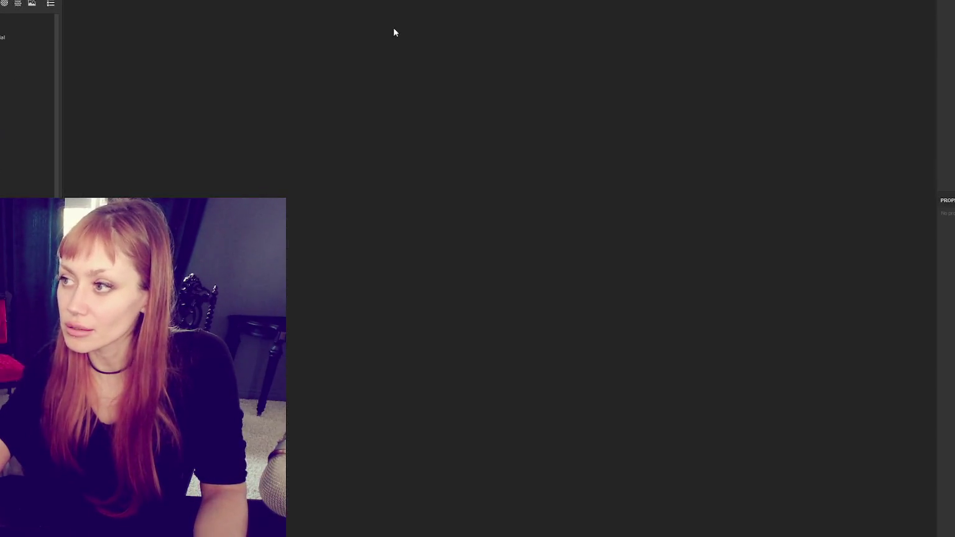
Step: Create a new 4096-resolution project from single light.fbx on the Desktop
key("ctrl+o")
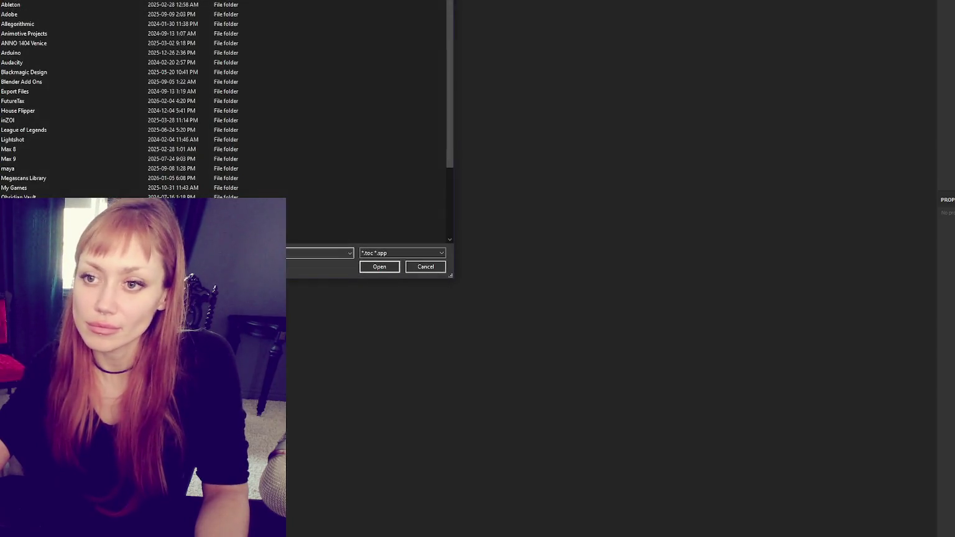
key("Escape")
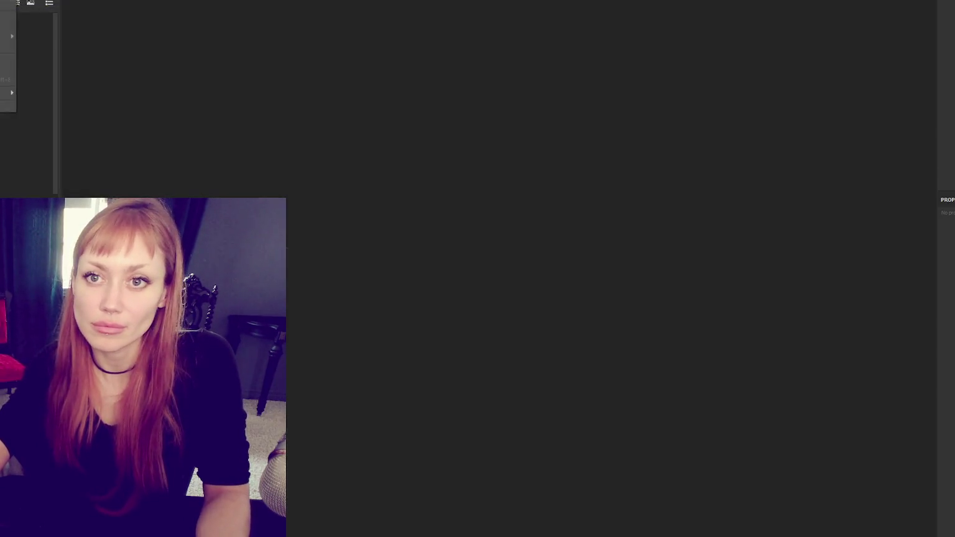
key("ctrl+n")
left_click(584, 154)
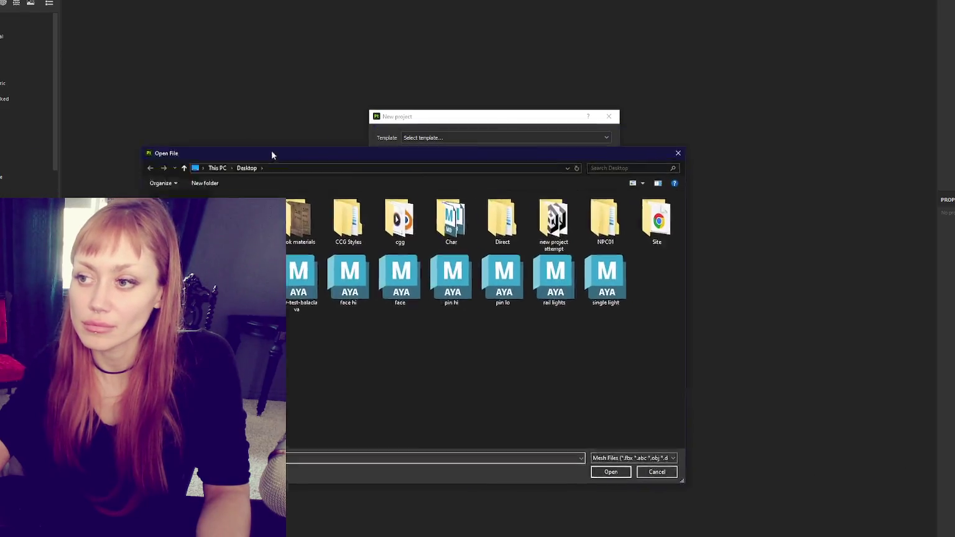
key("Escape")
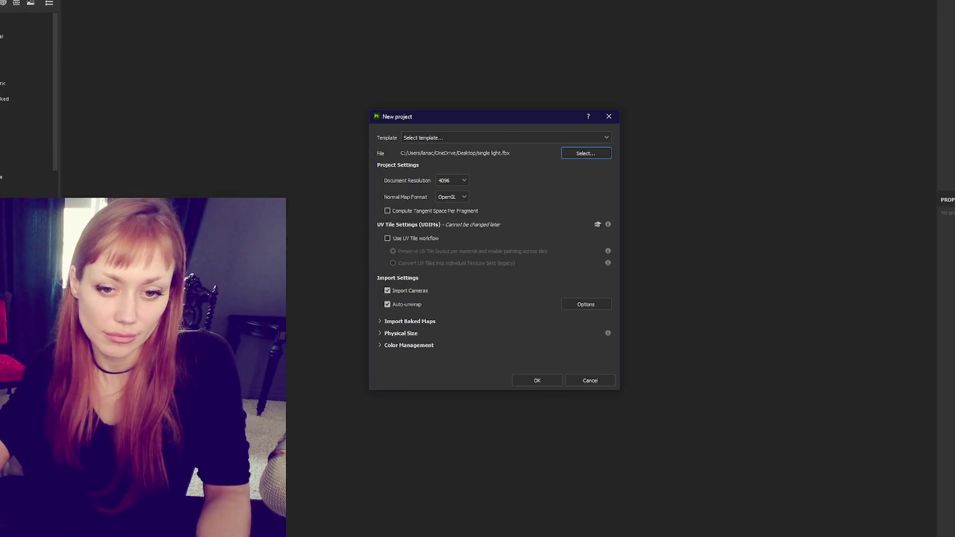
left_click(534, 381)
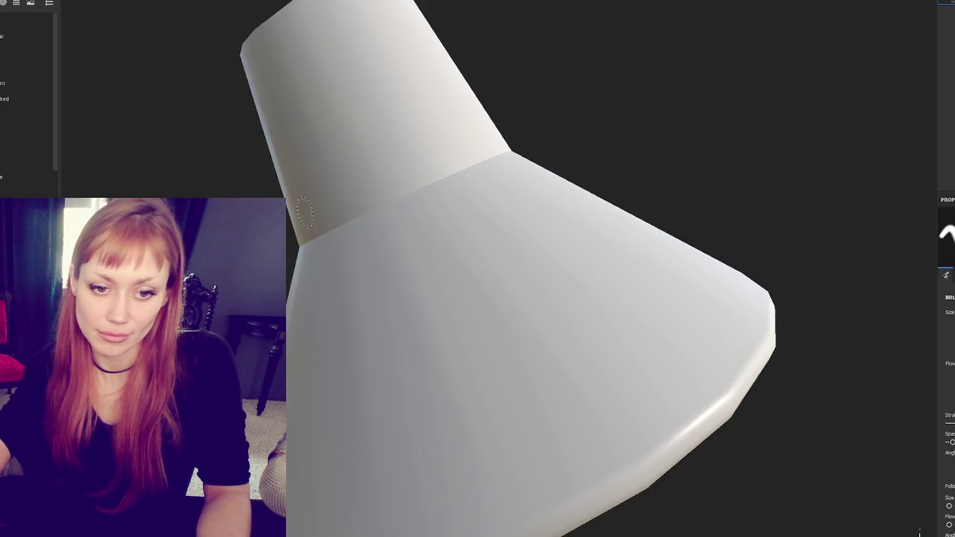
key("f")
left_click_drag(579, 132, 578, 206)
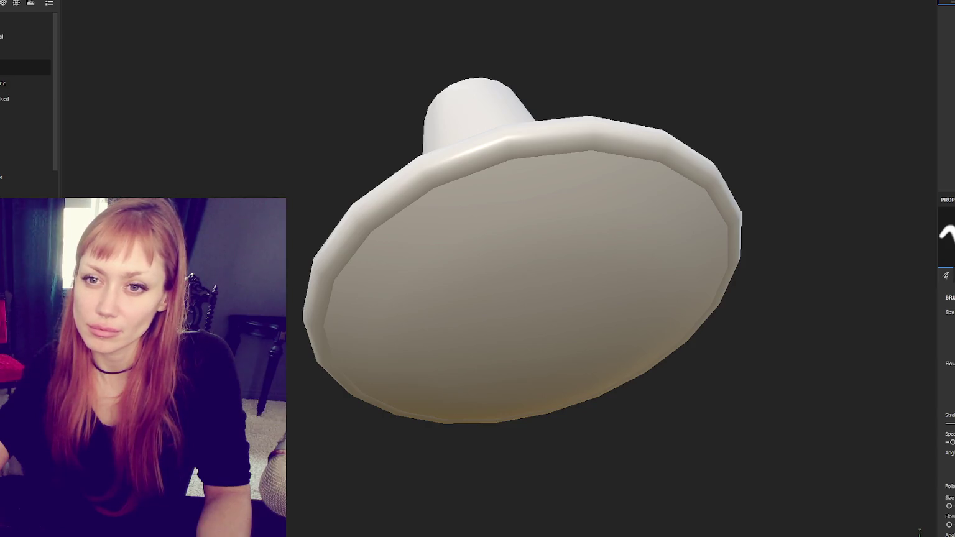
left_click(24, 67)
mouse_move(514, 185)
left_mouse_down()
mouse_move(599, 245)
mouse_move(663, 216)
left_mouse_up()
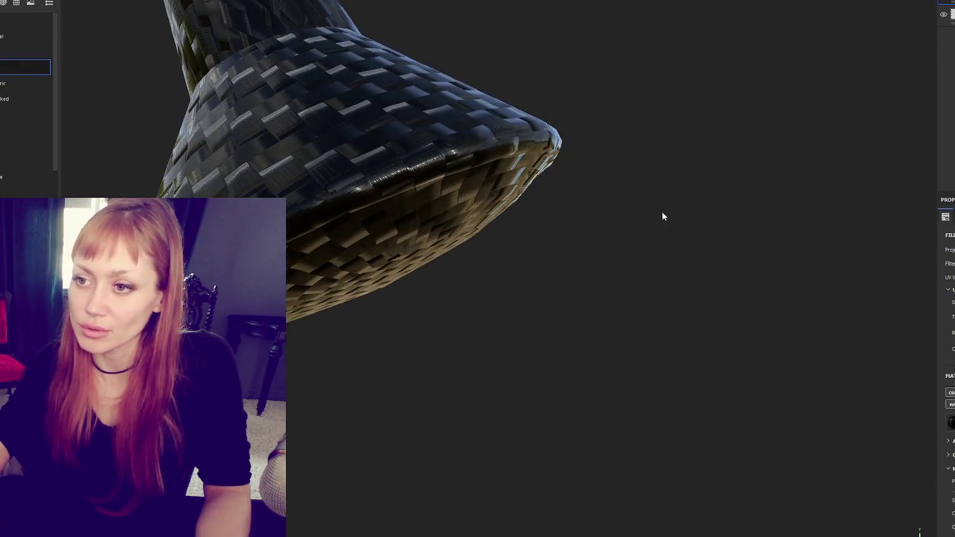
key("ctrl+z")
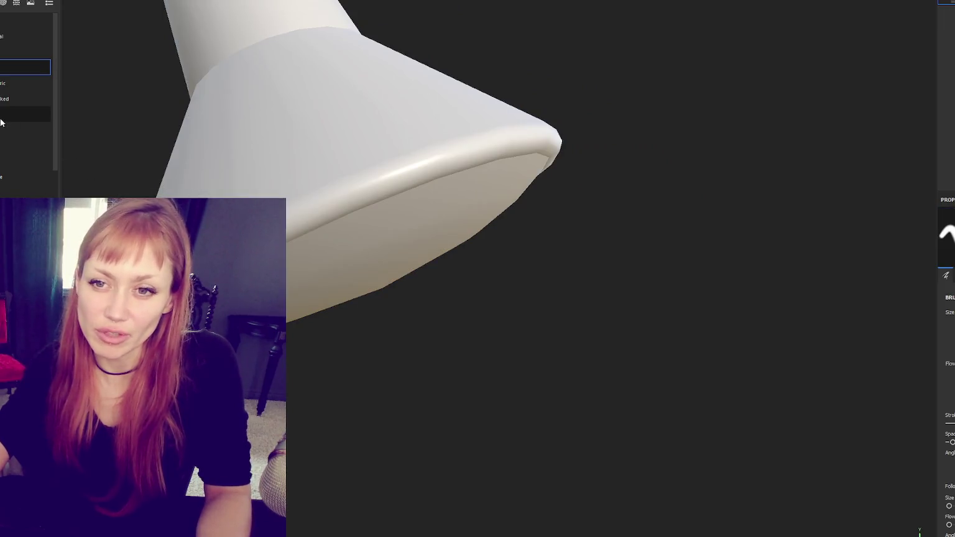
mouse_move(1, 131)
scroll(10, 162, "down", 5)
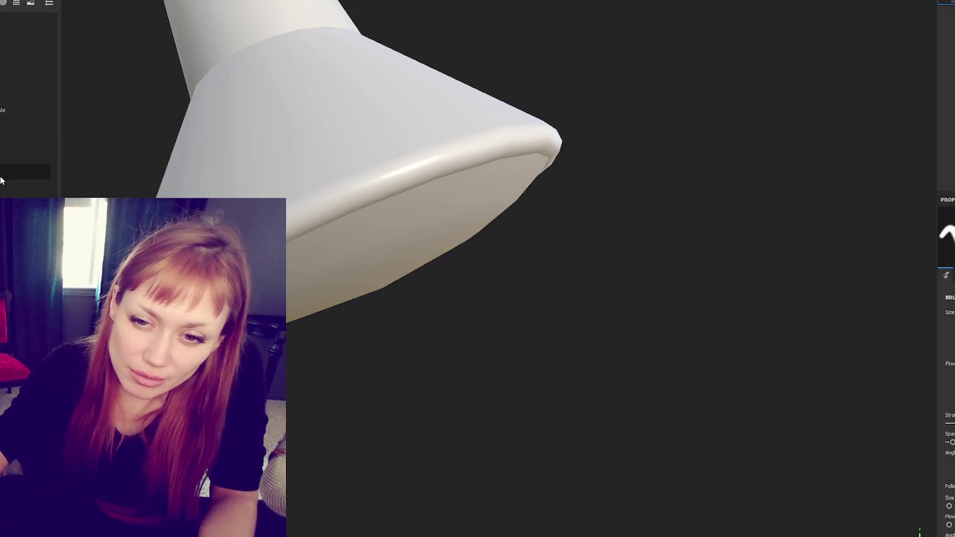
scroll(25, 100, "down", 4)
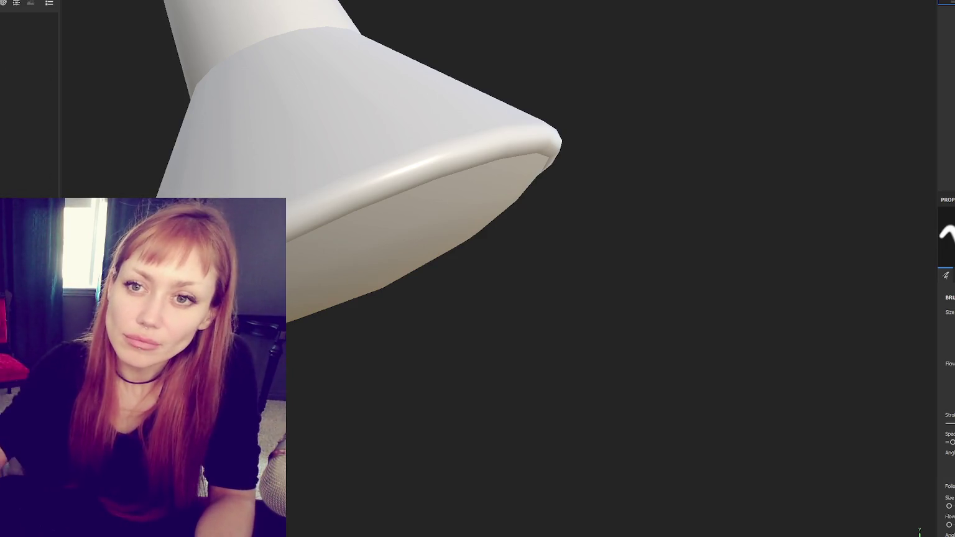
scroll(24, 99, "down", 3)
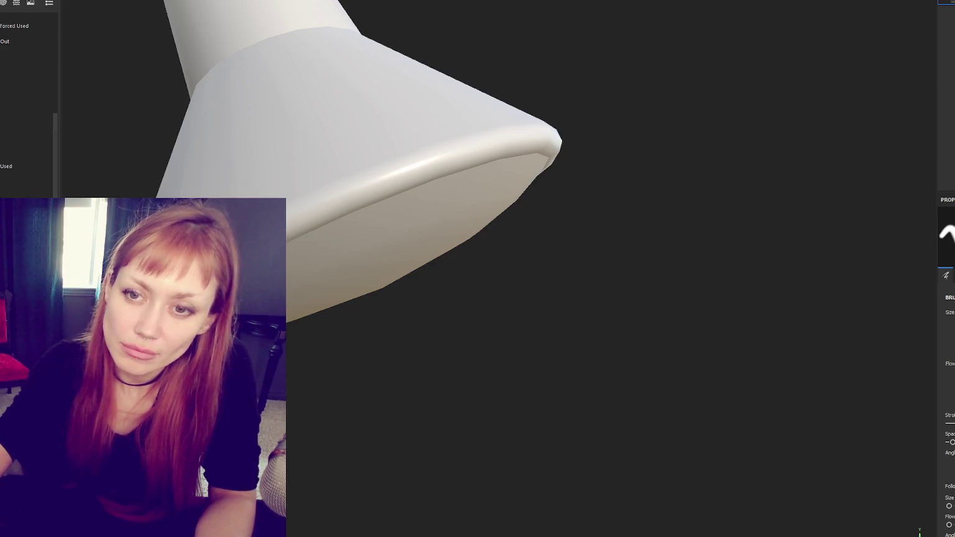
left_click(28, 20)
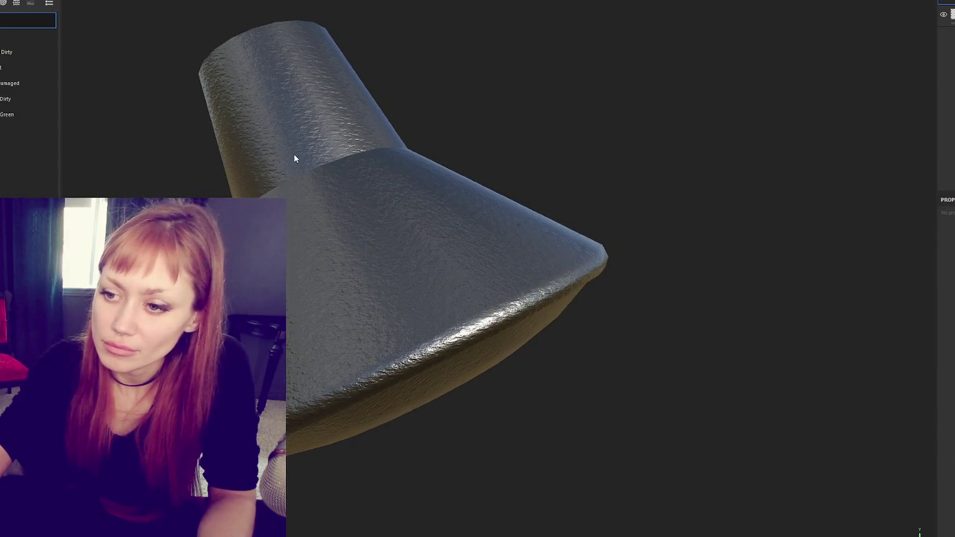
Step: Try shelf materials on the shade, keeping the dark scratched painted metal with red neck band
left_click_drag(294, 157, 454, 155)
key("ctrl+z")
left_click_drag(10, 52, 203, 88)
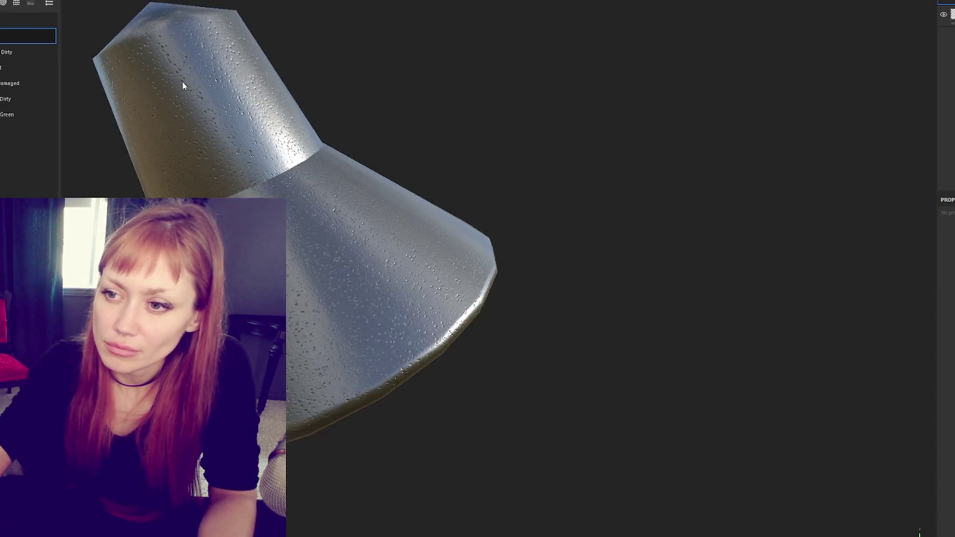
key("ctrl+z")
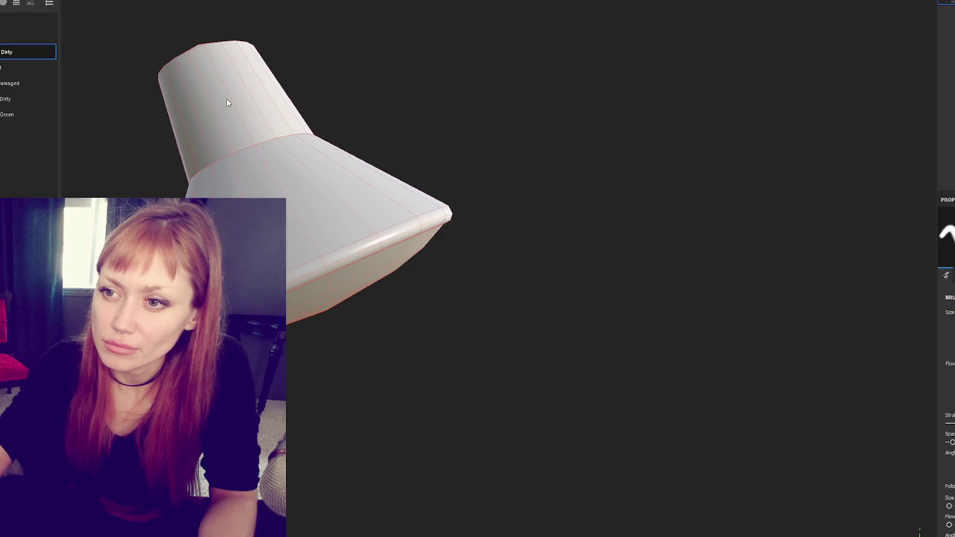
key("ctrl+y")
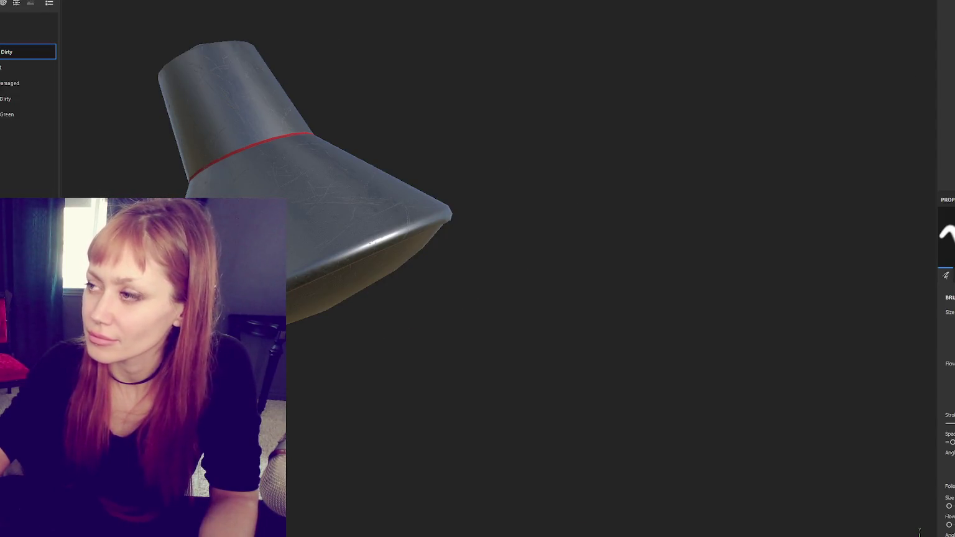
Step: Widen the Properties panel, then frame and orbit the whole lamp
mouse_move(933, 126)
left_mouse_down()
mouse_move(545, 163)
mouse_move(592, 162)
left_mouse_up()
key("f")
mouse_move(424, 180)
left_mouse_down()
mouse_move(417, 164)
mouse_move(285, 180)
mouse_move(624, 12)
left_mouse_up()
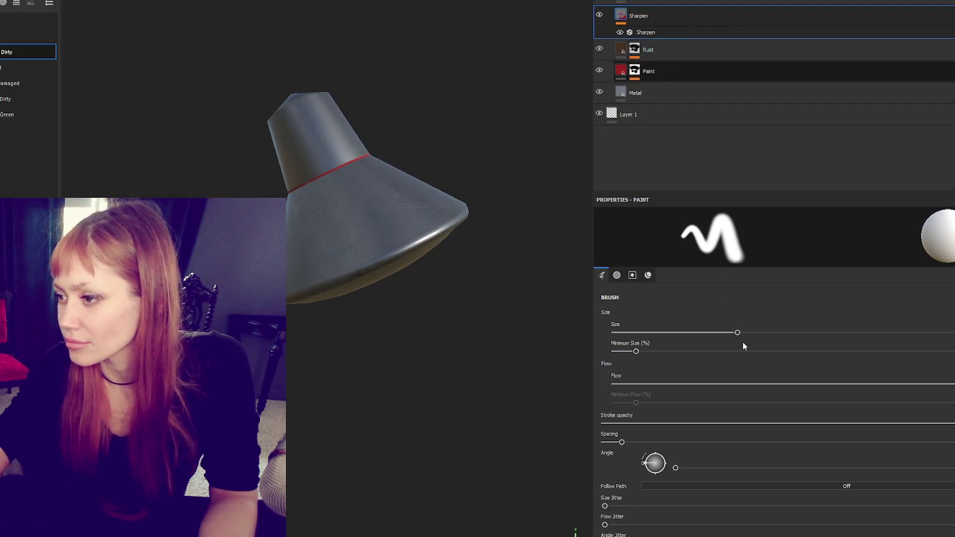
Step: Step through the Sharpen, Metal and Paint layers and show the Paint mask's Generator properties
scroll(781, 355, "down", 3)
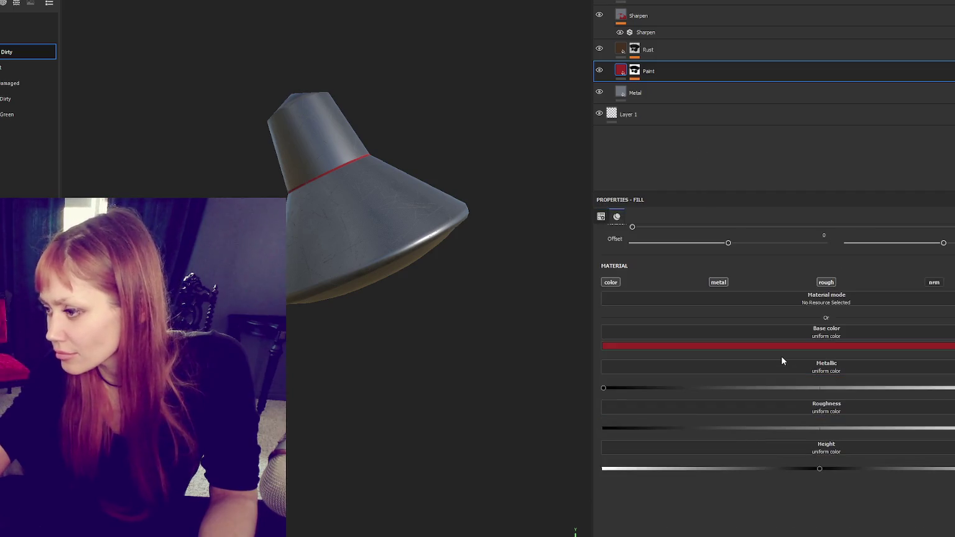
scroll(780, 355, "up", 2)
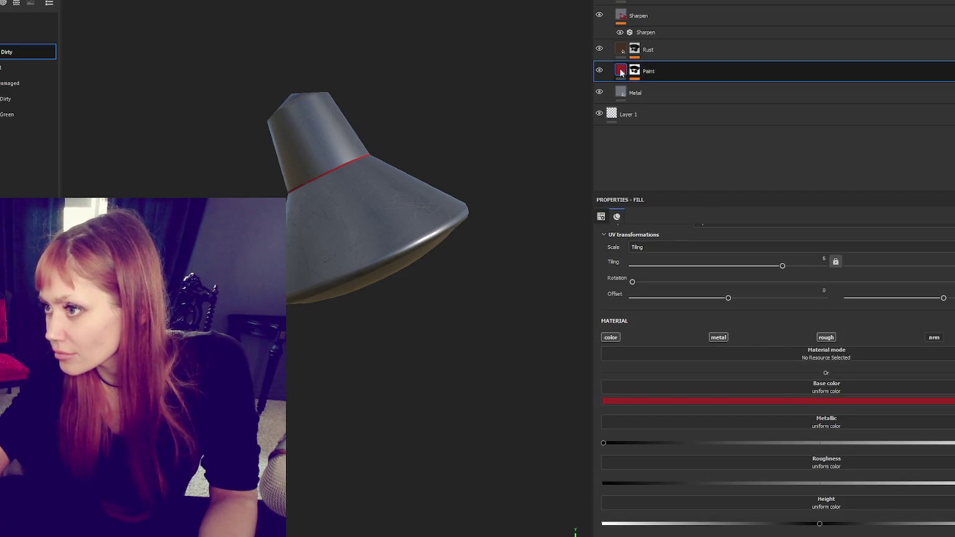
left_click(634, 72)
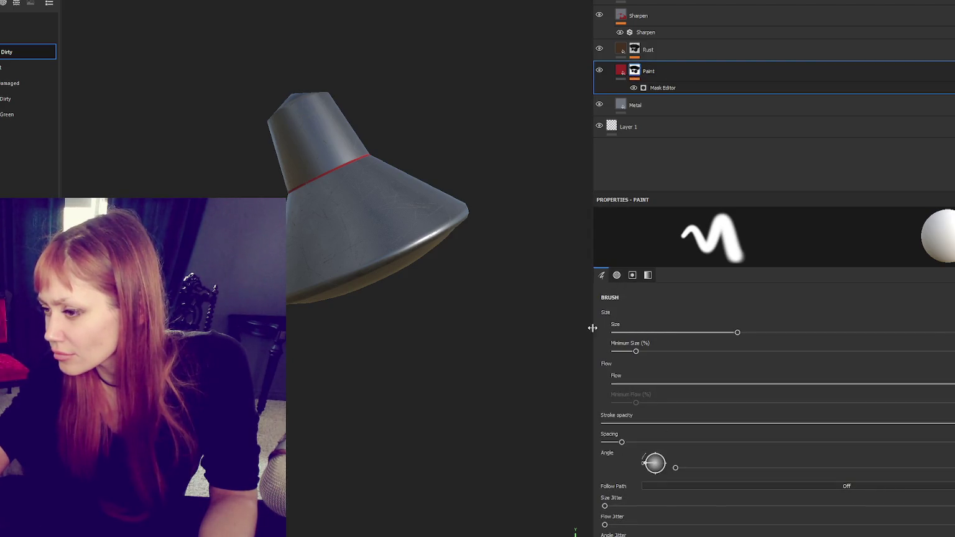
left_click_drag(592, 327, 865, 324)
scroll(911, 373, "down", 3)
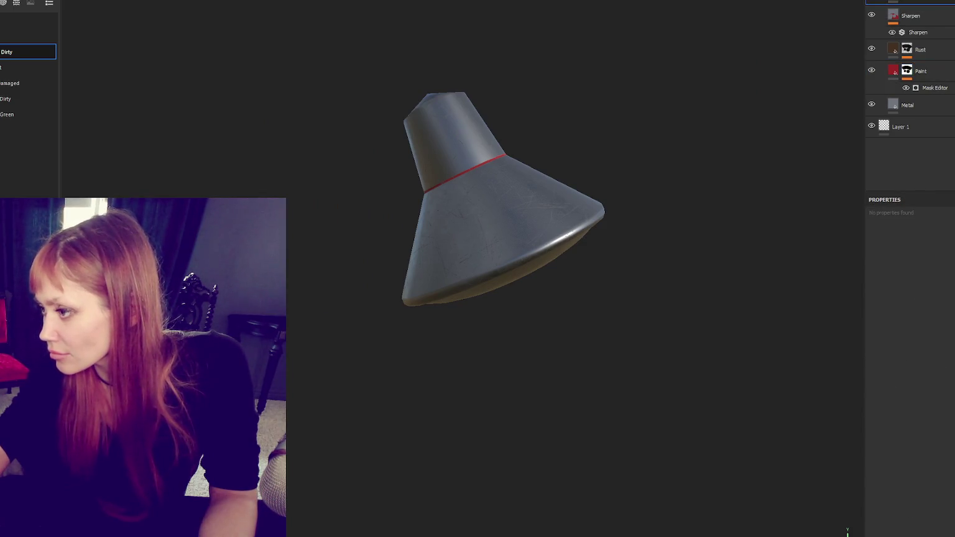
left_click(916, 16)
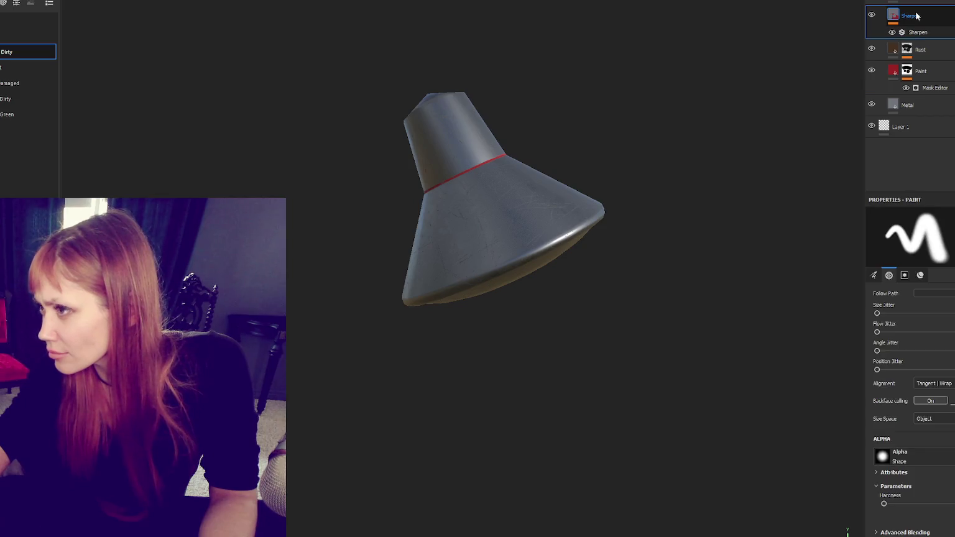
left_click(924, 105)
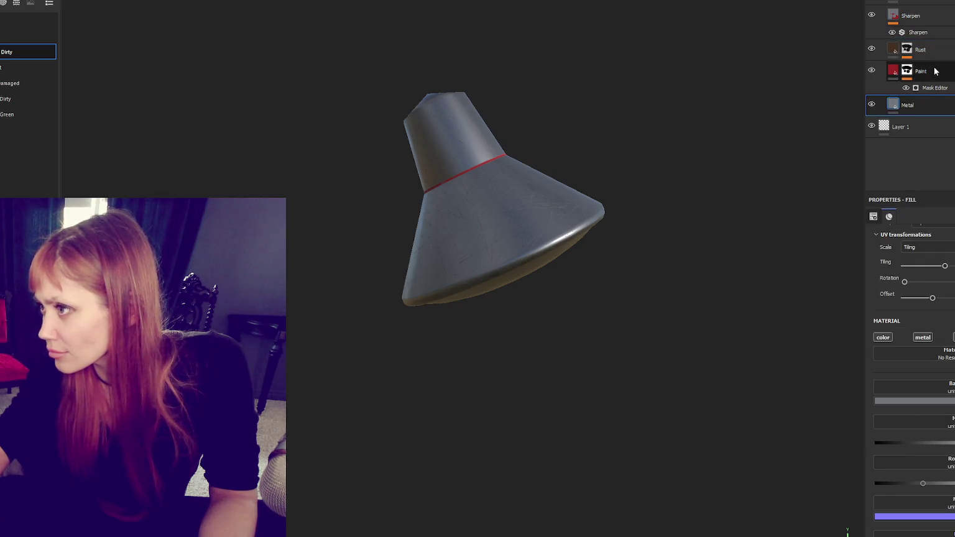
left_click(934, 70)
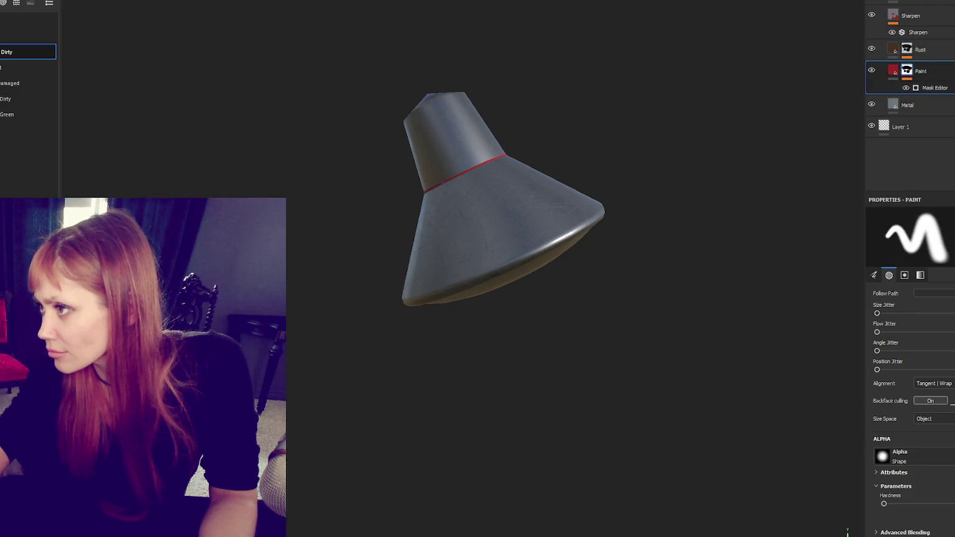
left_click(944, 87)
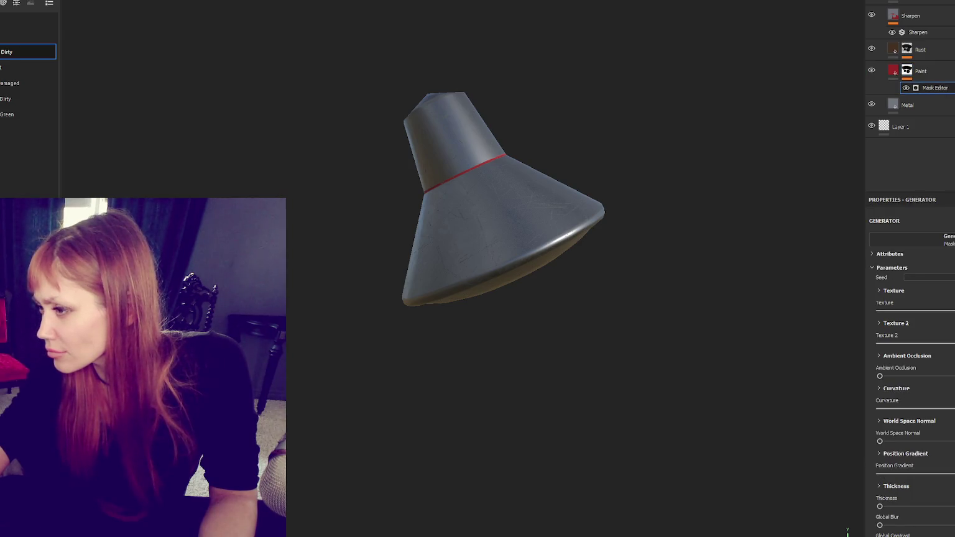
Step: Raise the paint mask's Ambient Occlusion and thickness, lower its texture, and adjust the curvature amount
left_click_drag(879, 377, 936, 376)
scroll(952, 431, "down", 2)
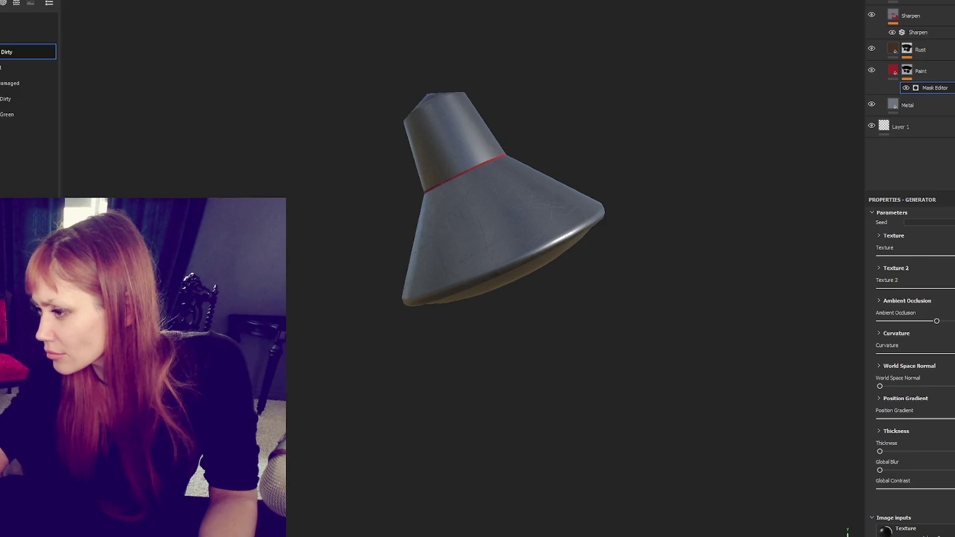
left_click_drag(881, 452, 920, 450)
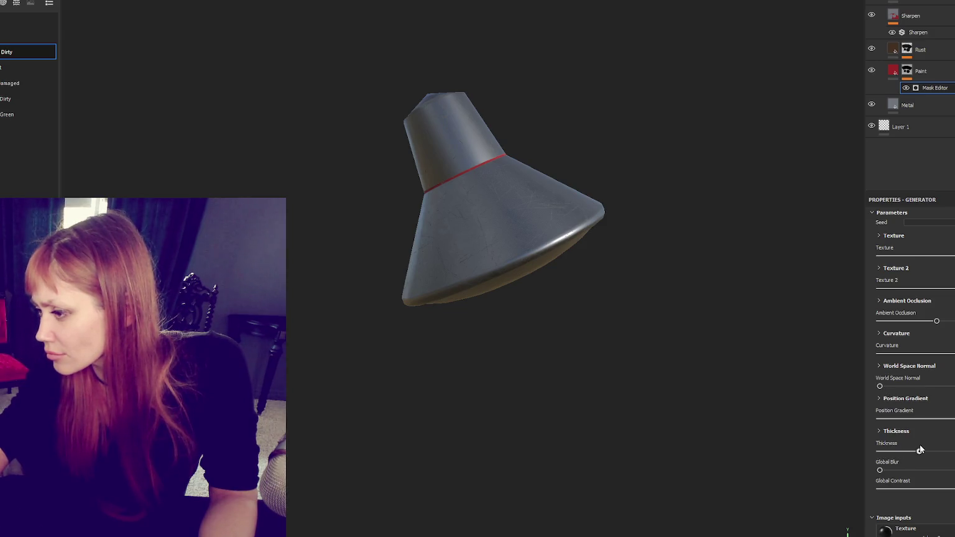
scroll(918, 445, "up", 2)
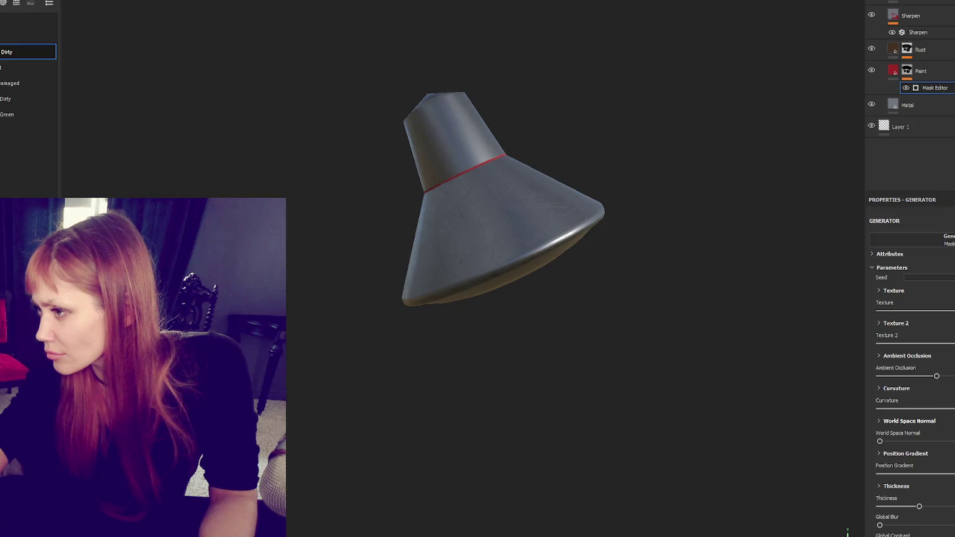
left_click(892, 73)
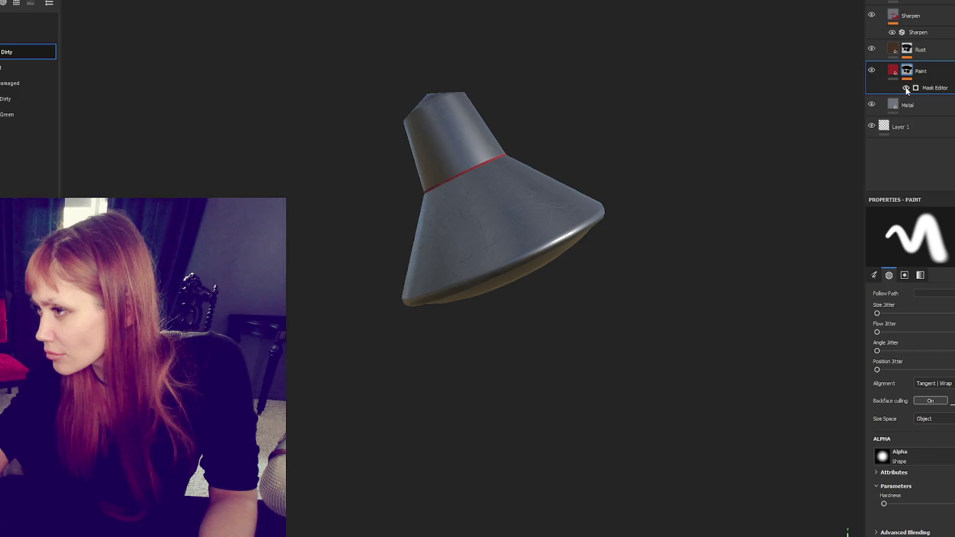
left_click(921, 88)
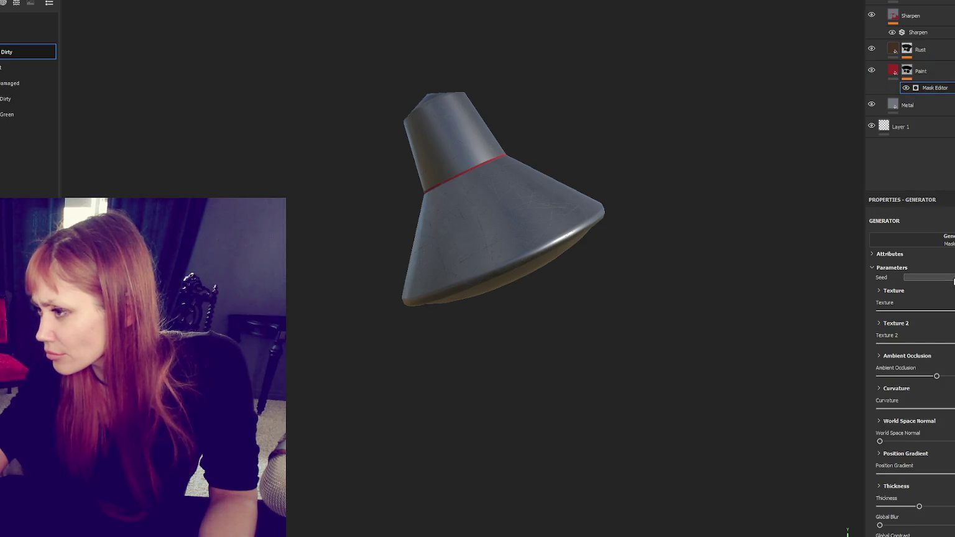
left_click(945, 311)
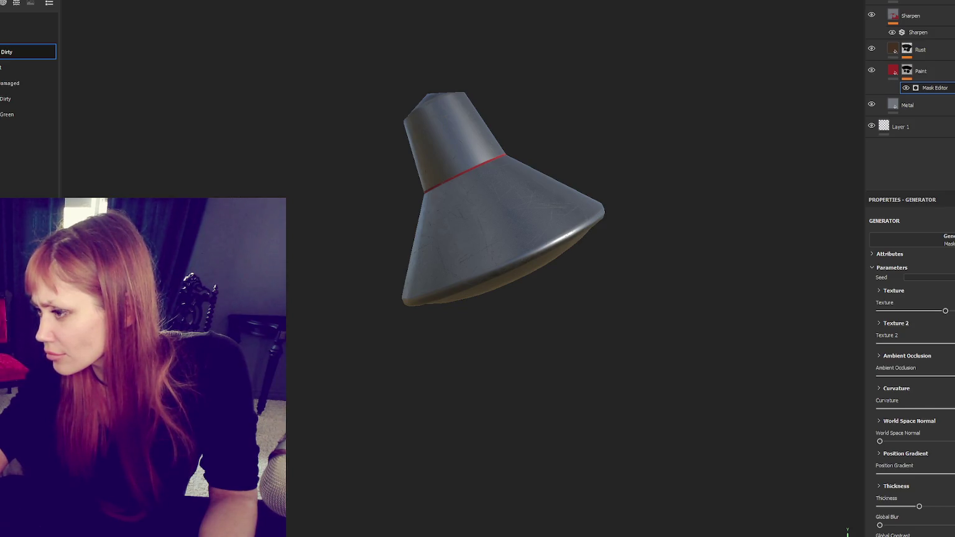
left_click(941, 408)
left_click(909, 408)
left_click_drag(907, 409, 954, 409)
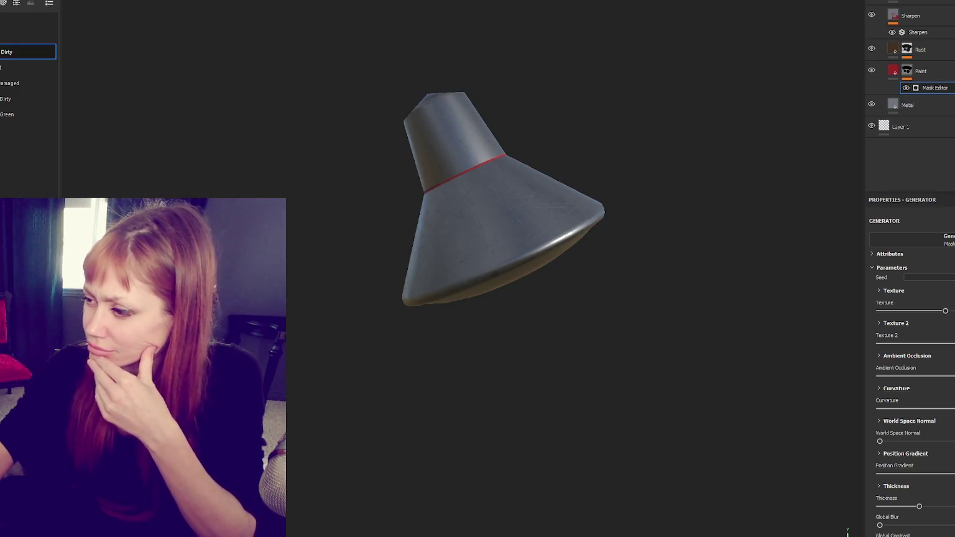
Step: Tune the curvature detail sliders: Fine, Soft, Medium maxed, Large raised, and the bigger levels
left_click(888, 389)
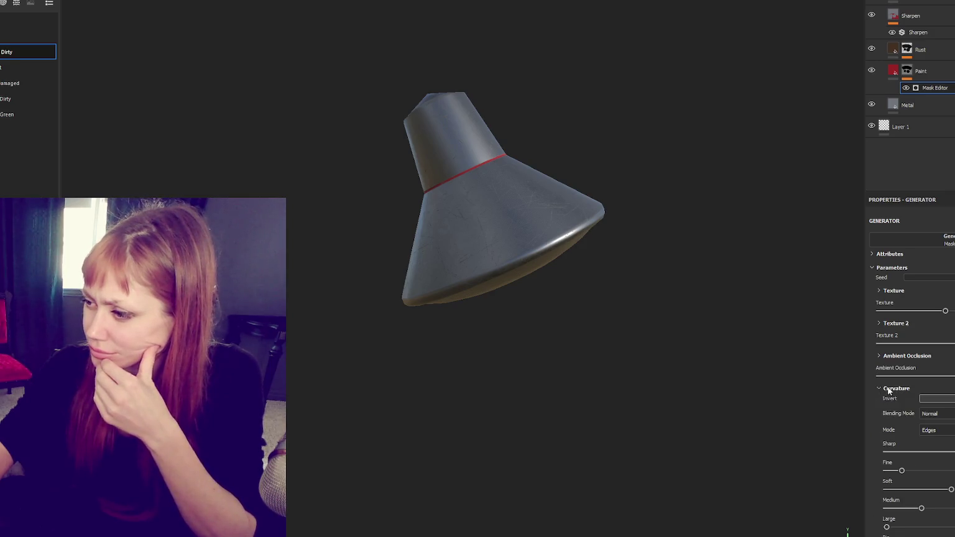
scroll(925, 279, "down", 5)
left_click(933, 306)
left_click_drag(933, 306, 908, 305)
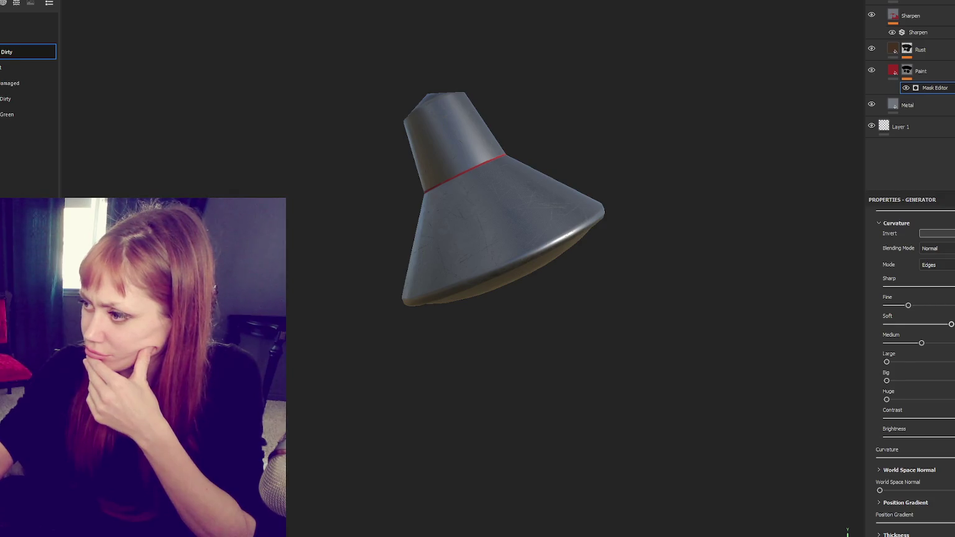
left_click_drag(941, 343, 951, 343)
left_click(927, 323)
left_click_drag(886, 361, 953, 361)
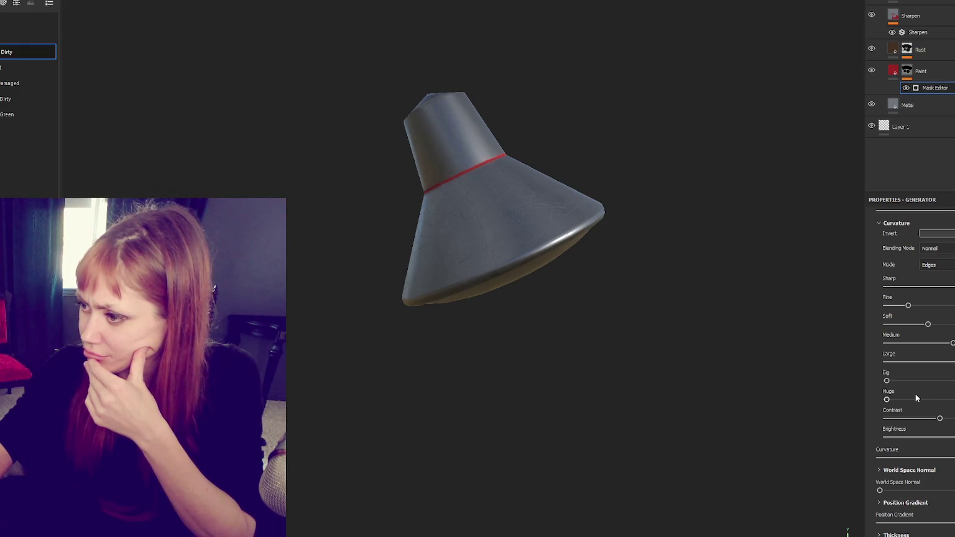
mouse_move(886, 381)
left_mouse_down()
mouse_move(953, 380)
mouse_move(909, 362)
left_mouse_up()
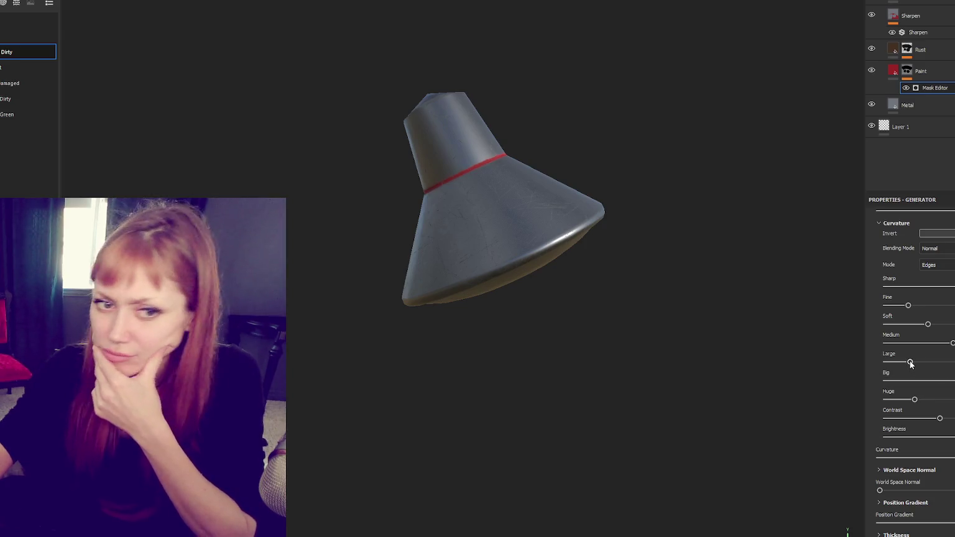
left_click(911, 324)
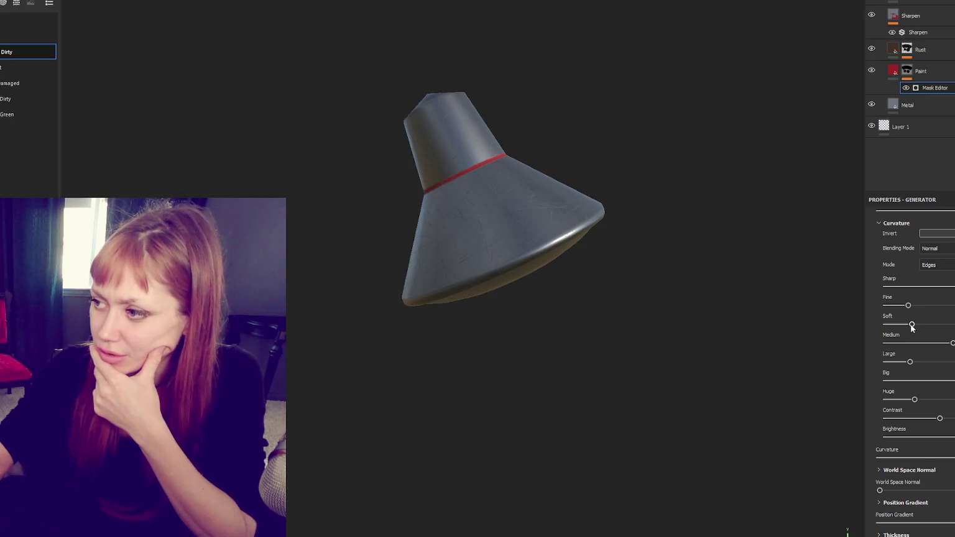
left_click(940, 266)
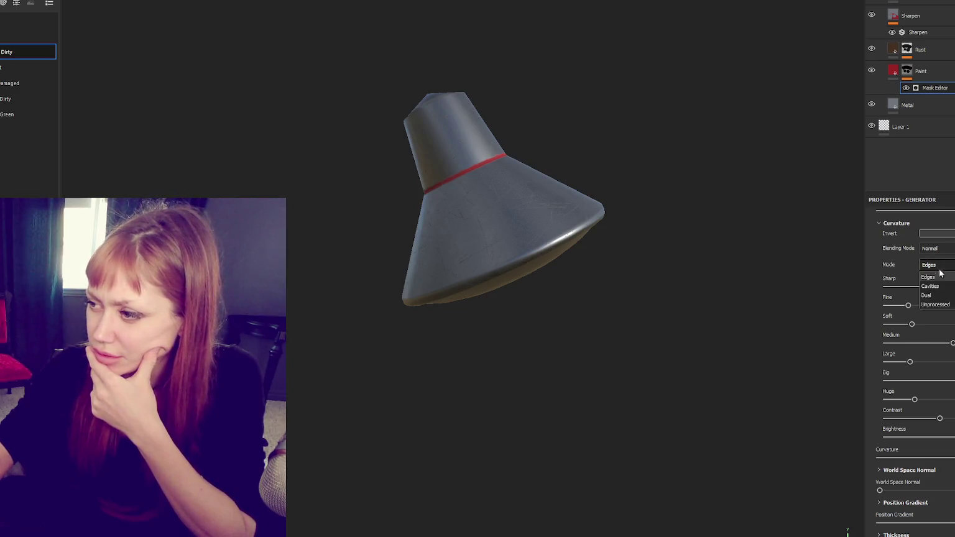
Step: Compare the Dual, Unprocessed and Edges curvature modes, then settle on Cavities and inspect the red shade
left_click(934, 295)
left_click(938, 267)
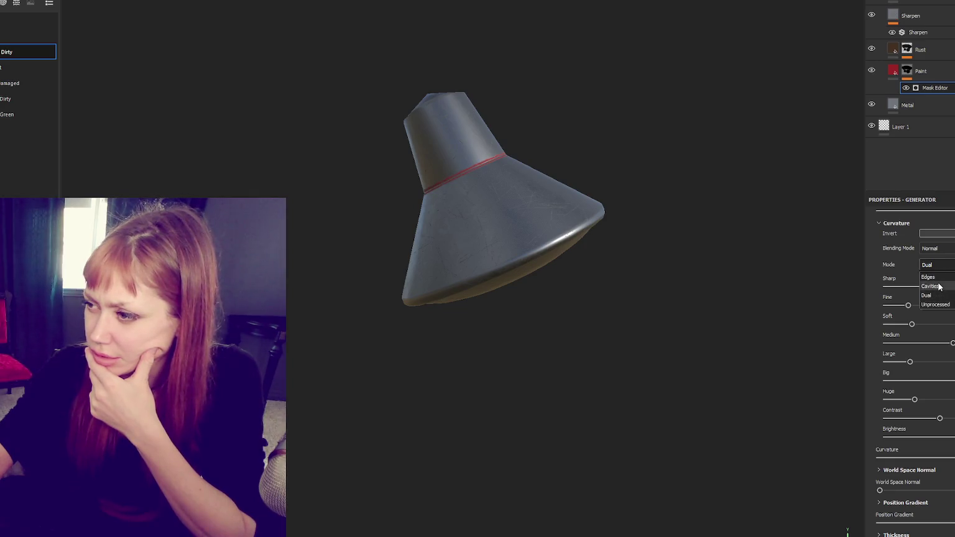
left_click(939, 286)
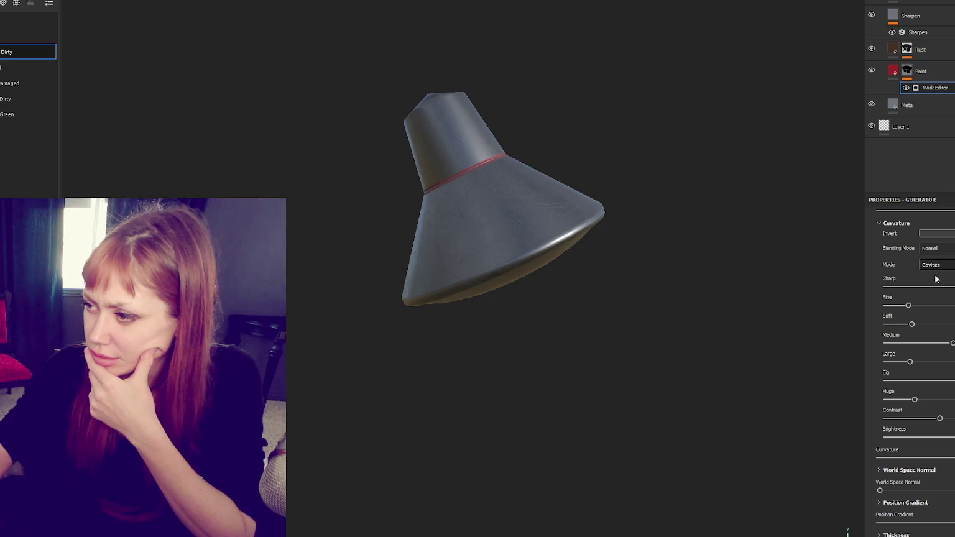
left_click(936, 268)
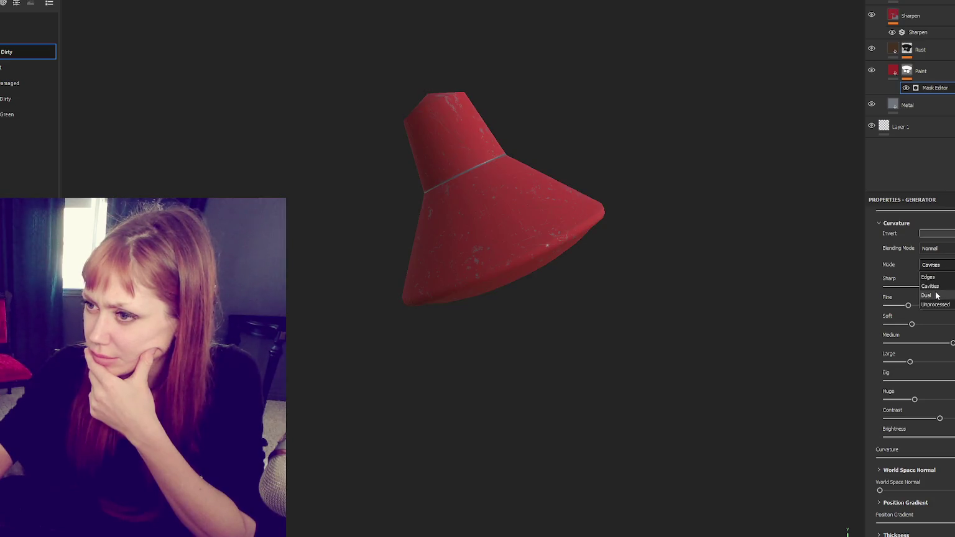
left_click(936, 296)
left_click(937, 266)
left_click(941, 304)
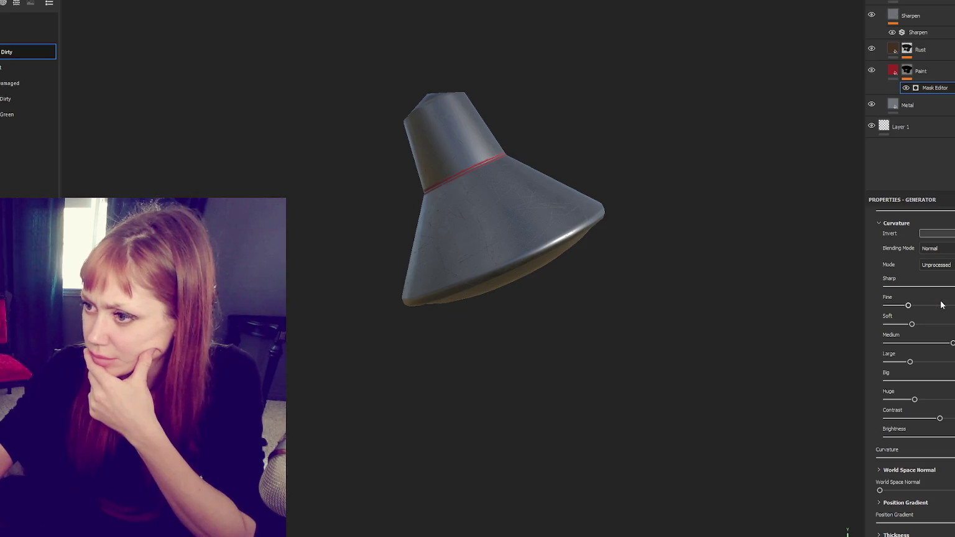
left_click(940, 266)
left_click(937, 279)
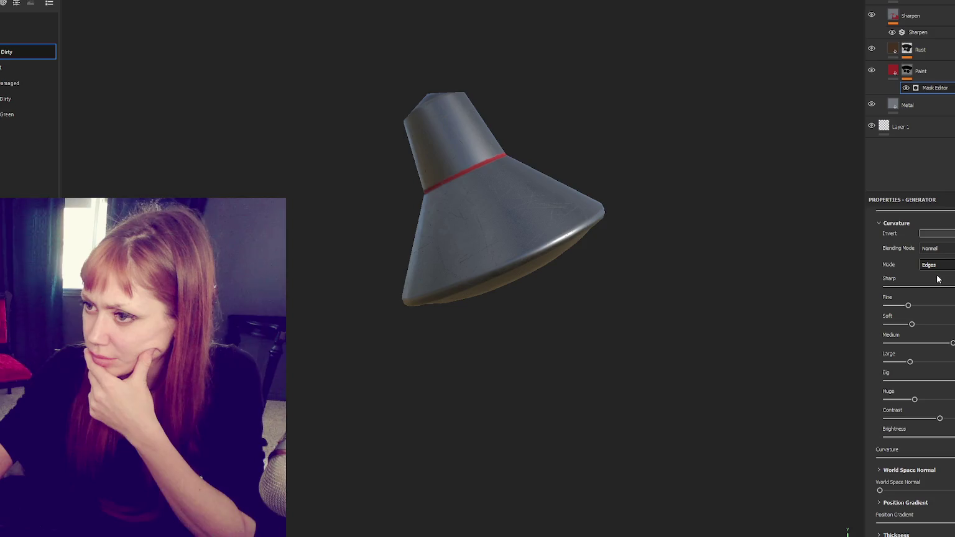
left_click(940, 266)
left_click(935, 287)
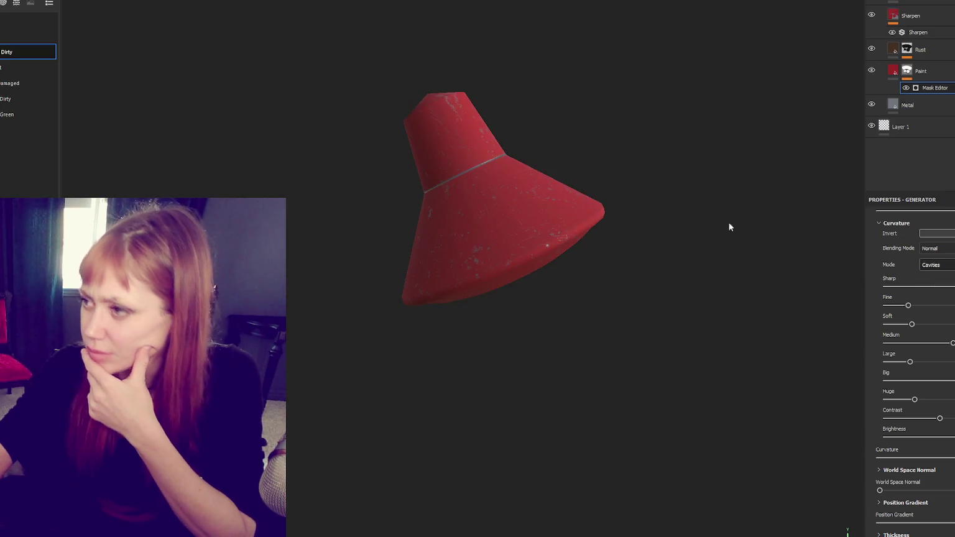
scroll(592, 224, "up", 2)
mouse_move(585, 212)
left_mouse_down()
mouse_move(432, 69)
mouse_move(473, 186)
left_mouse_up()
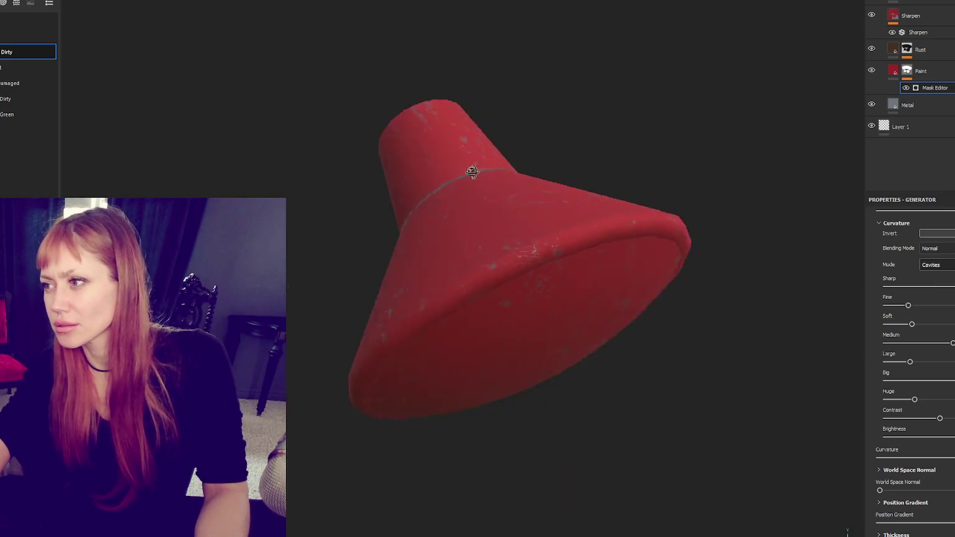
scroll(559, 248, "up", 3)
Step: Group the Paint layer into a folder and give the folder a black polygon-fill mask
key("ctrl+g")
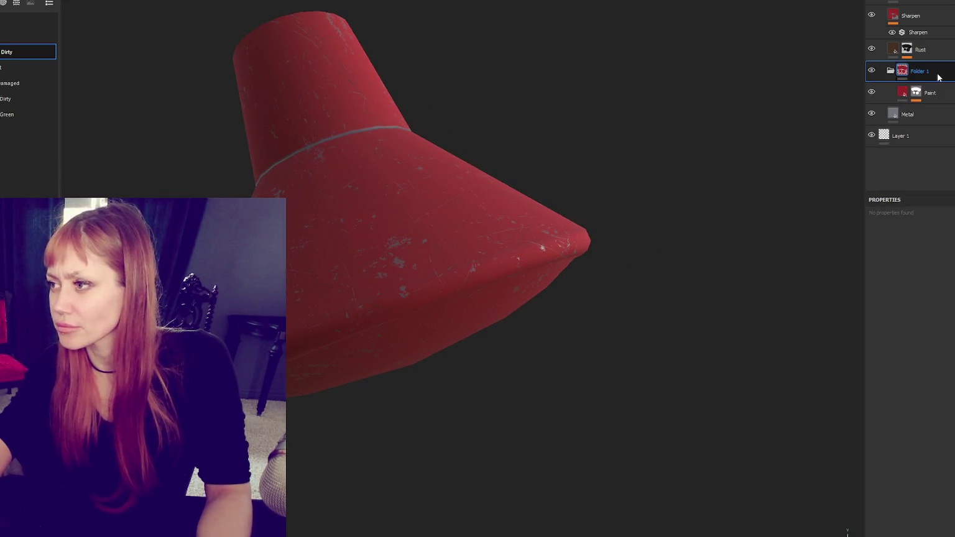
right_click(935, 4)
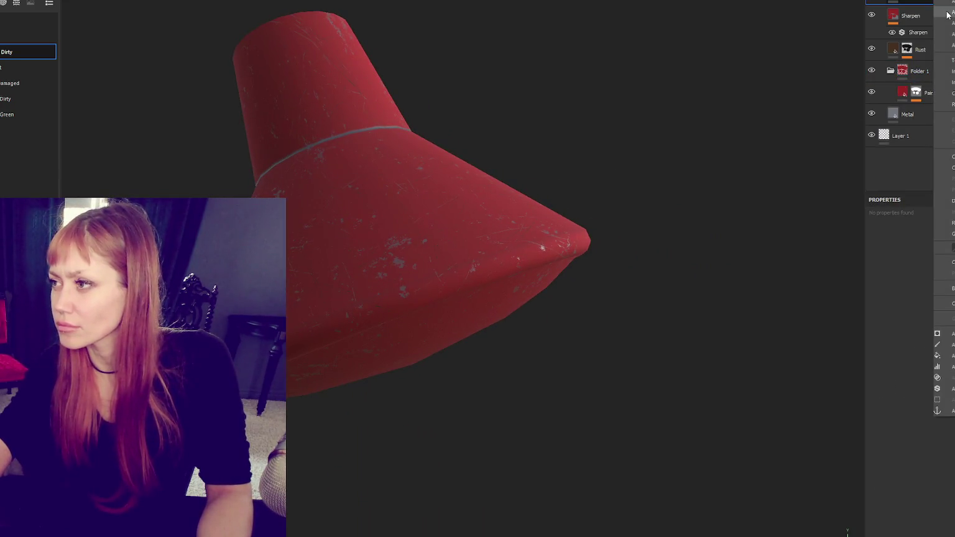
left_click(941, 399)
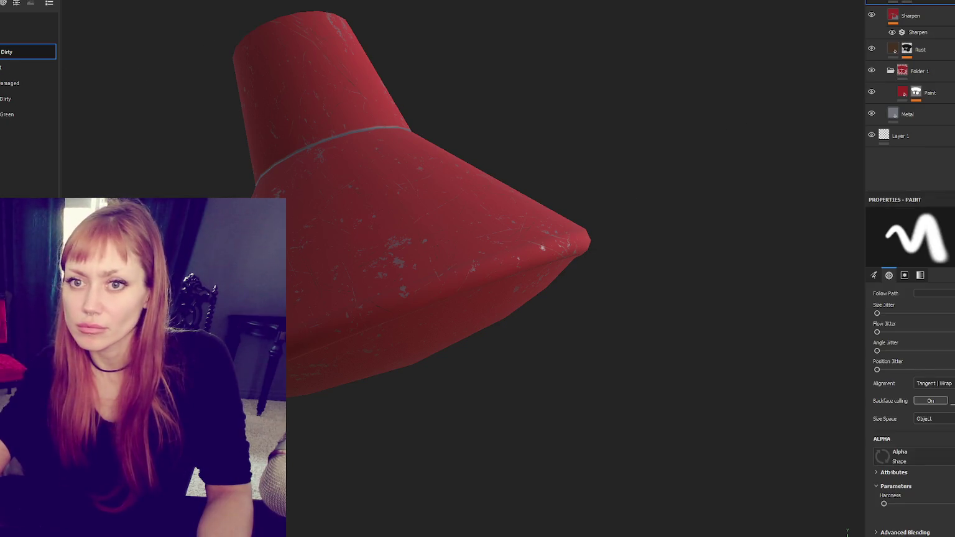
left_click(928, 215)
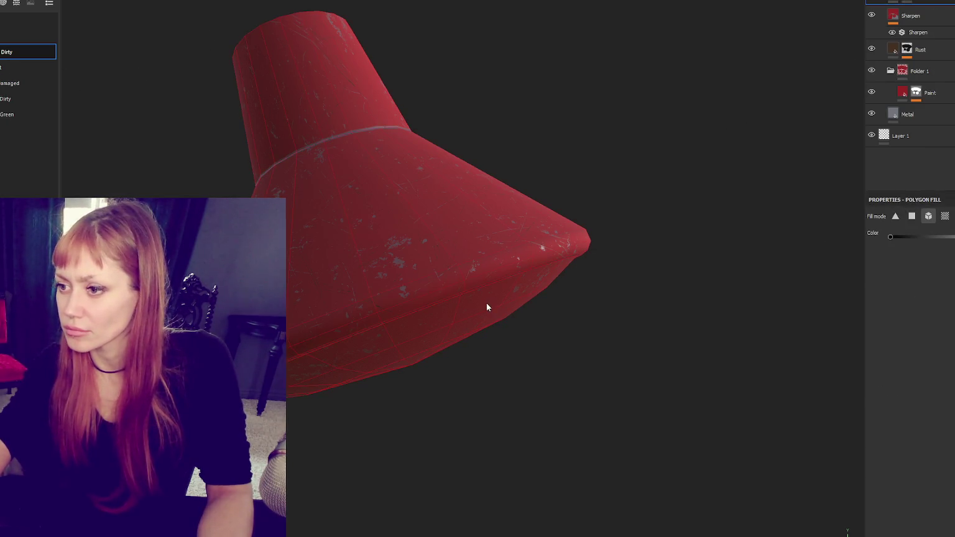
key("ctrl+z")
Step: In the UV layout, fill the lamp shade's inner polygons so the interior stays unpainted
key("F1")
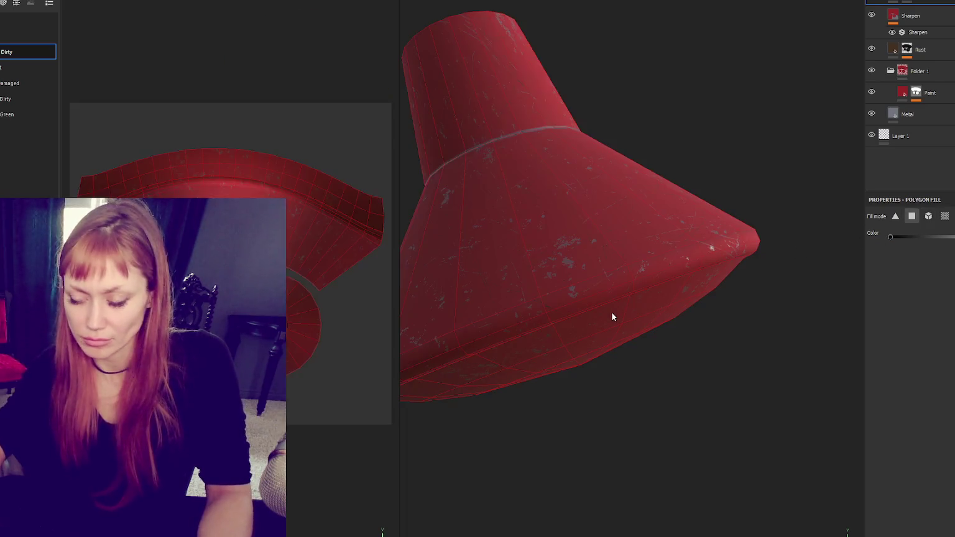
left_click(293, 351)
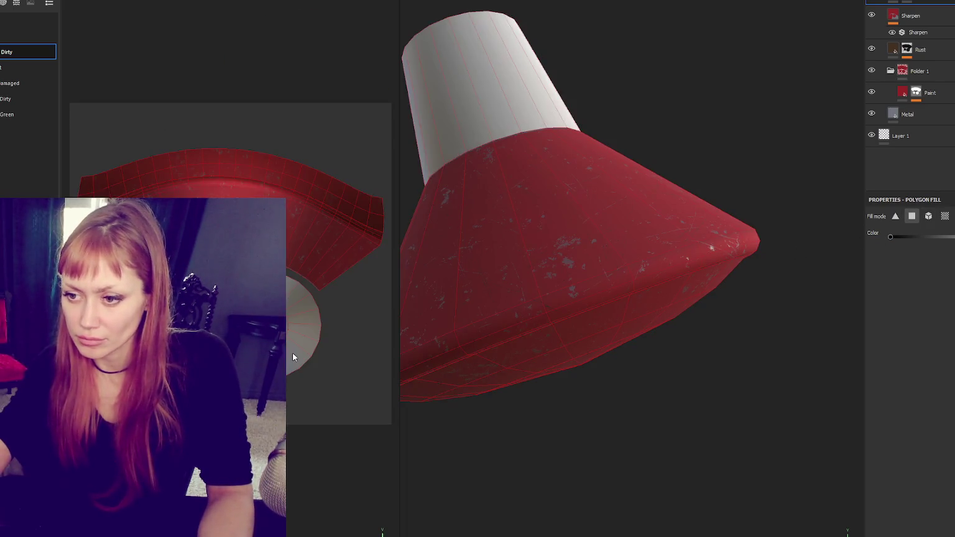
key("ctrl+z")
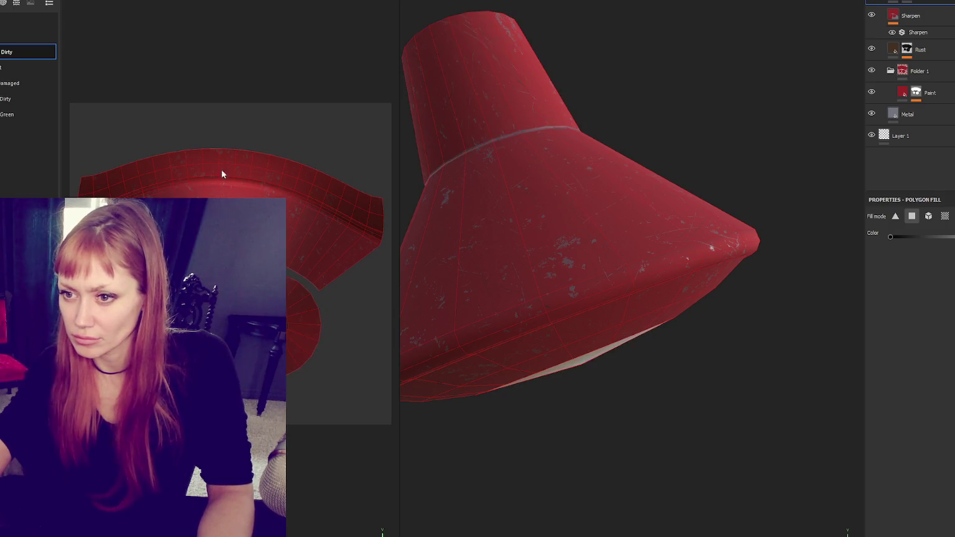
left_click(246, 164)
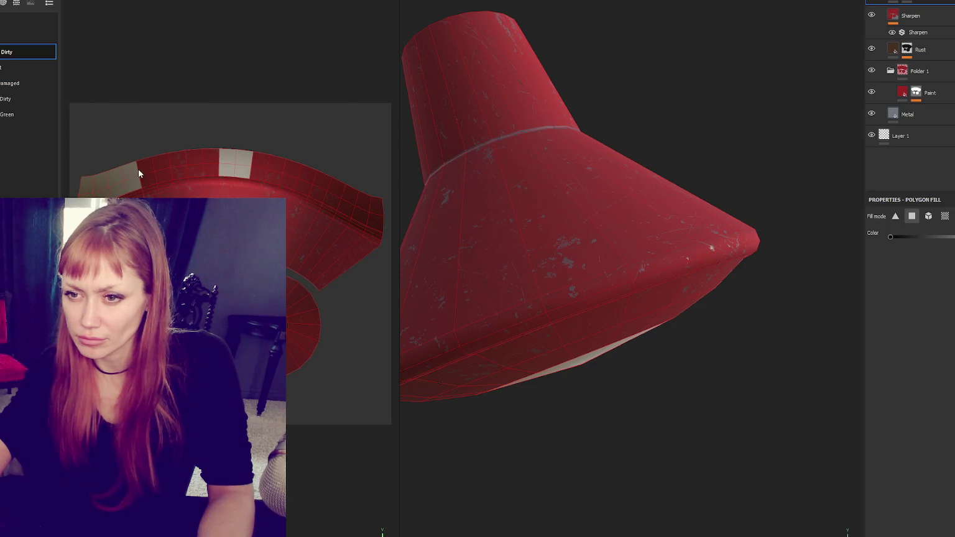
mouse_move(213, 162)
left_mouse_down()
mouse_move(285, 171)
mouse_move(379, 215)
left_mouse_up()
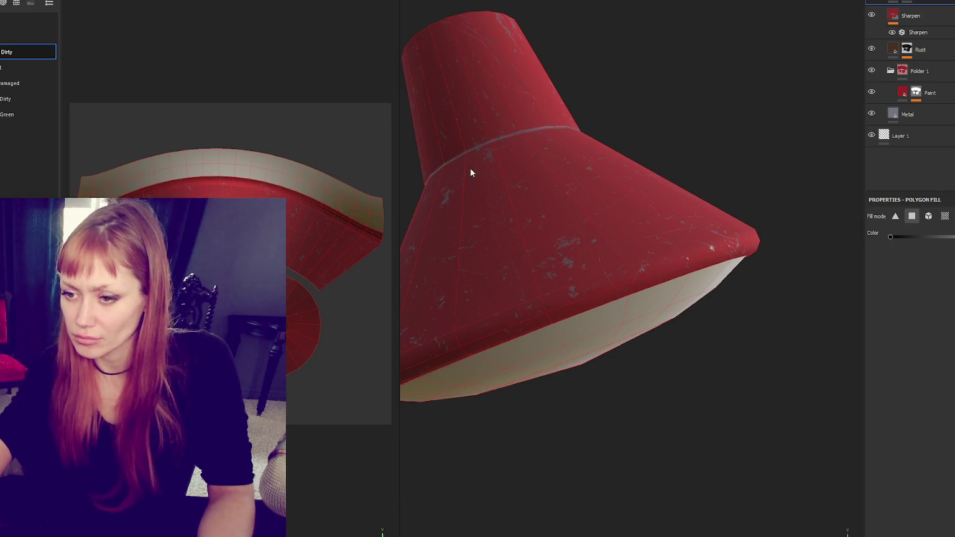
key("F2")
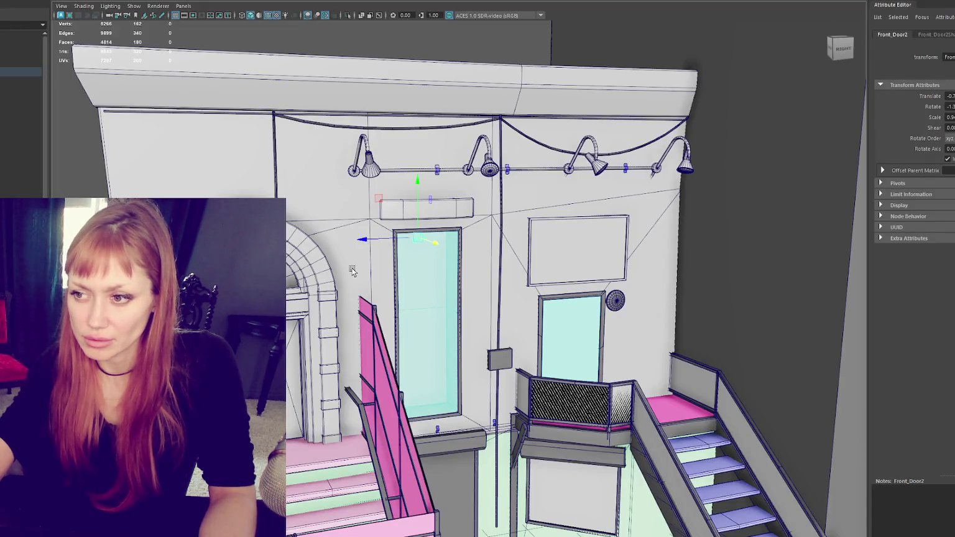
Step: Reselect Front_Door2, cut UVs along the door-top edges, and convert the selection to faces
left_click(777, 187)
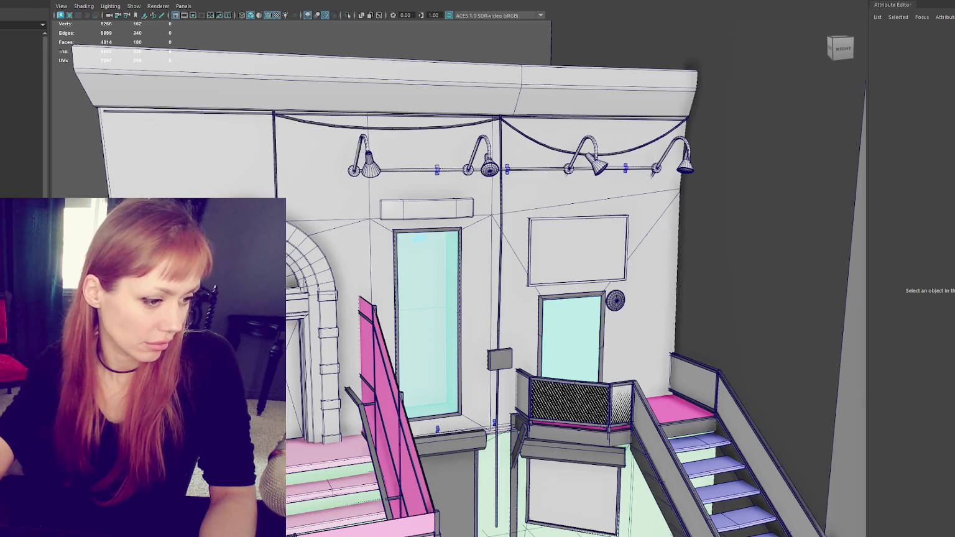
left_click(434, 248)
key("g")
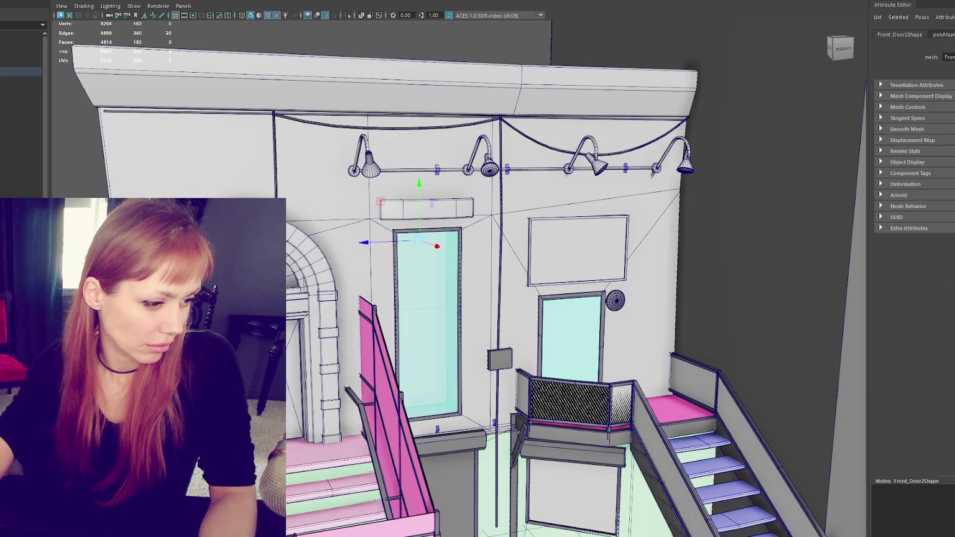
key("ctrl+F11")
key("q")
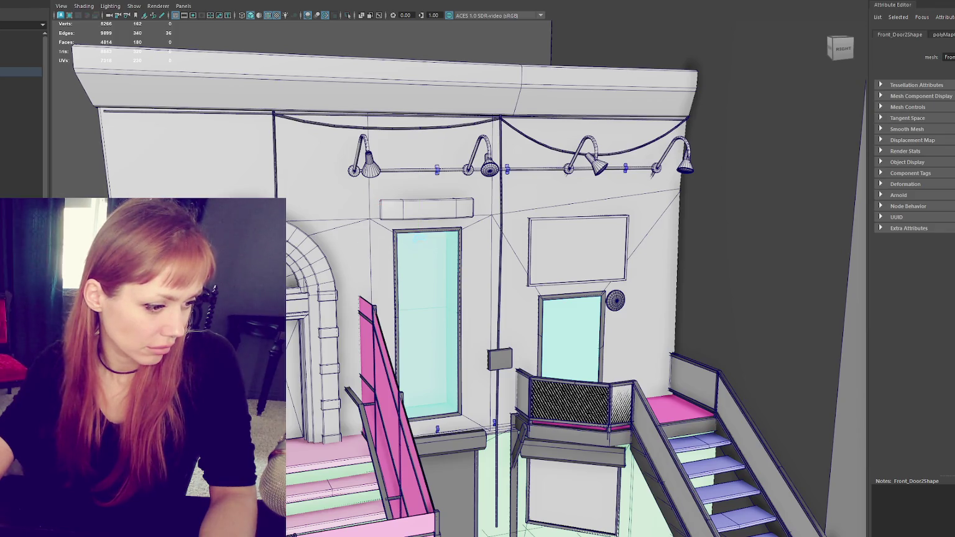
key("w")
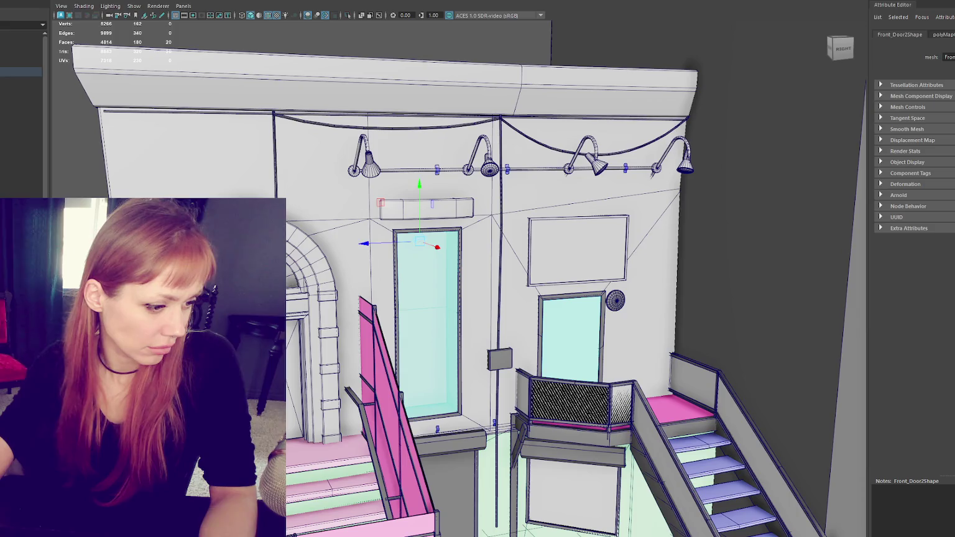
key("g")
key("ctrl+z")
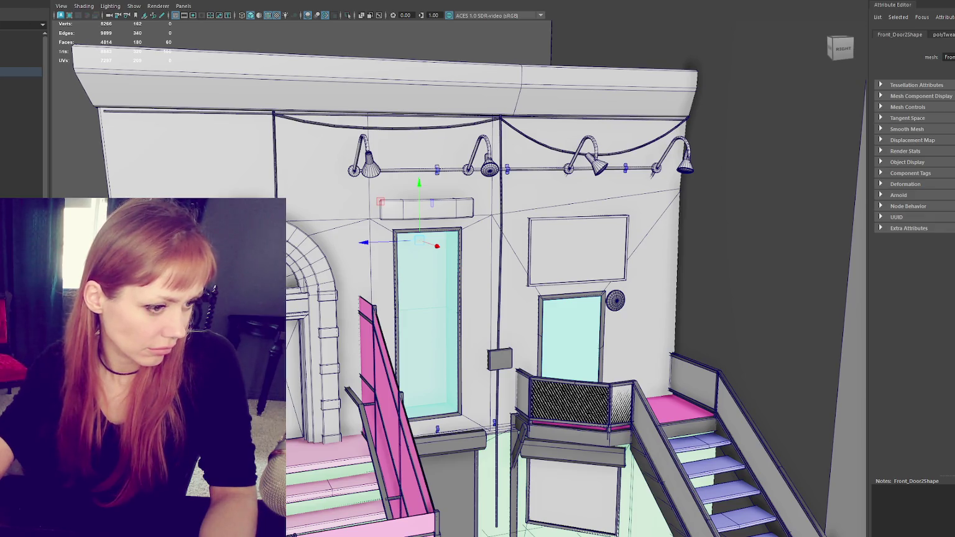
Step: Sew the UVs of the door-top faces, then grow and shrink the face selection
left_click(420, 240)
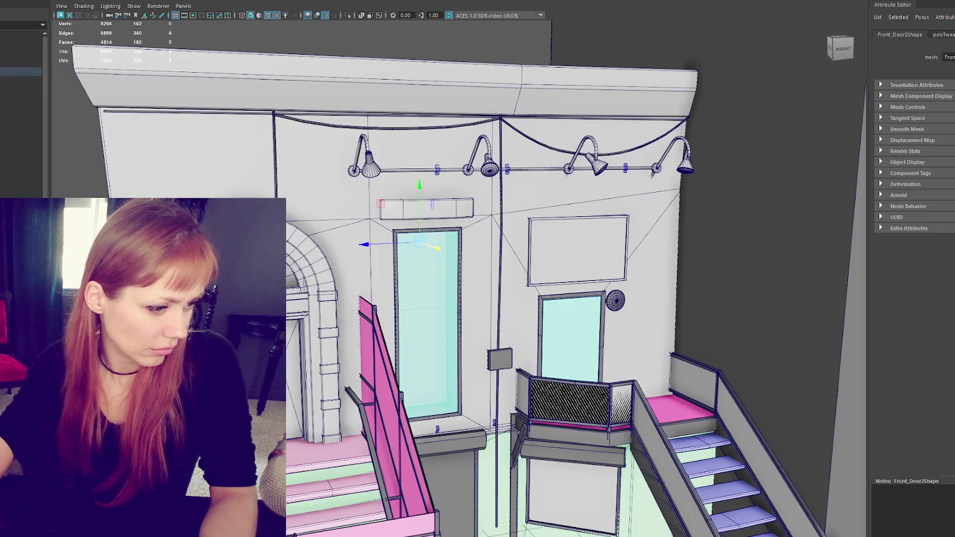
key("g")
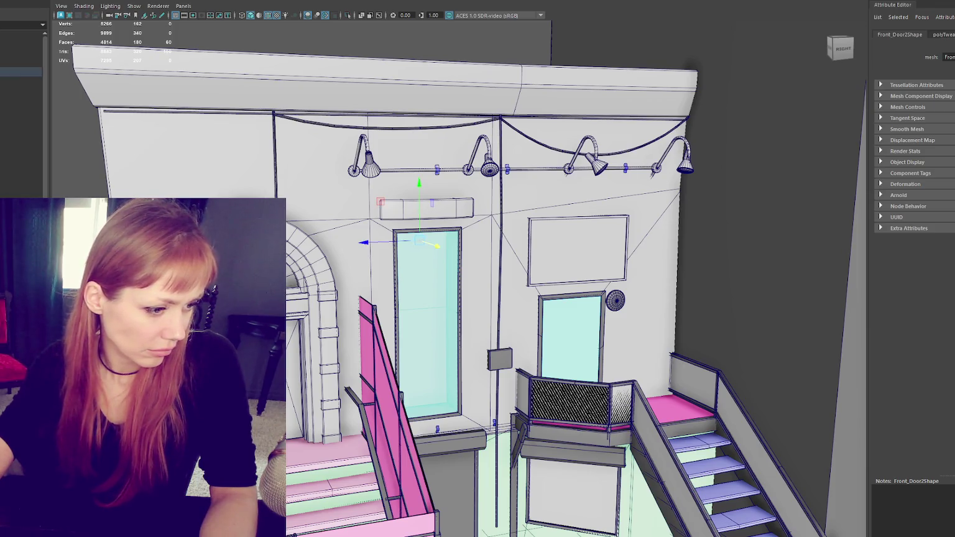
key("shift+period")
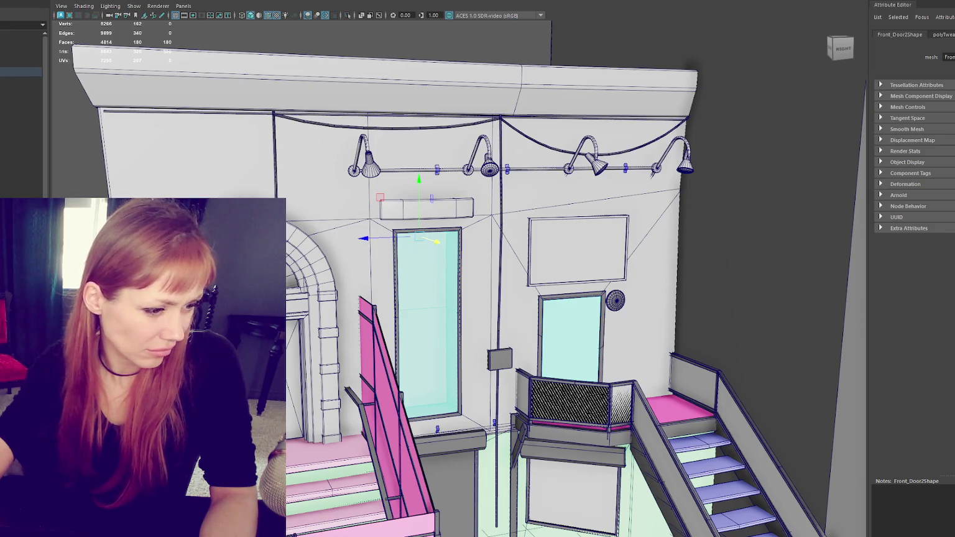
key("d")
key("d")
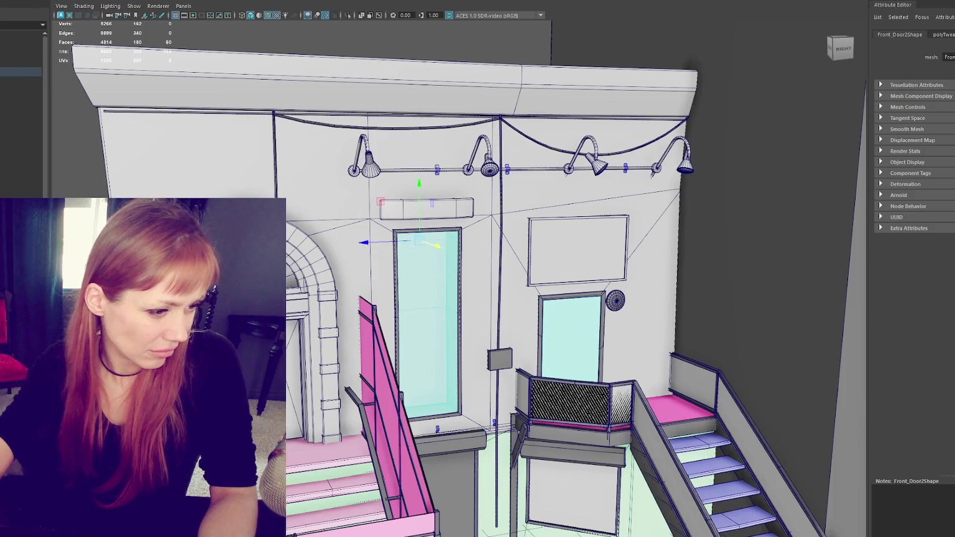
key("ctrl+less")
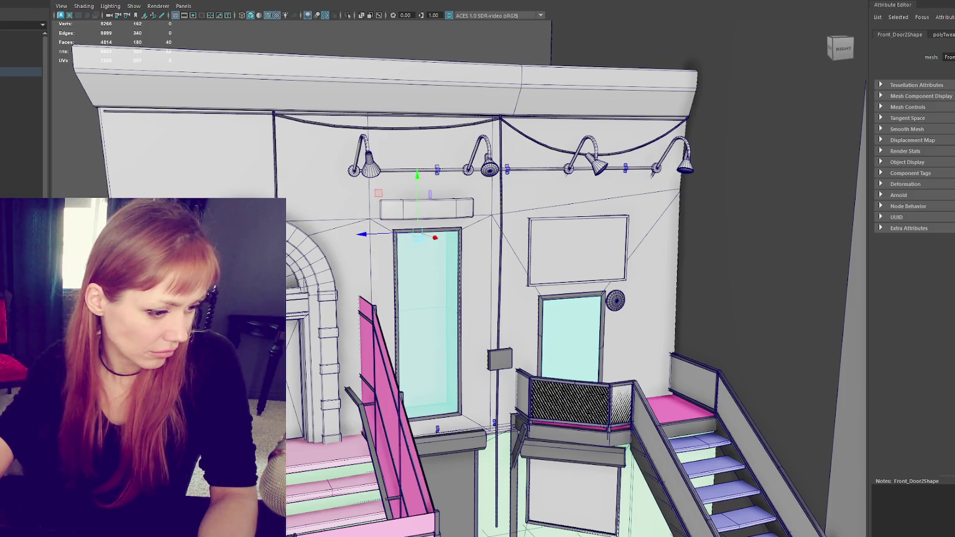
key("greater")
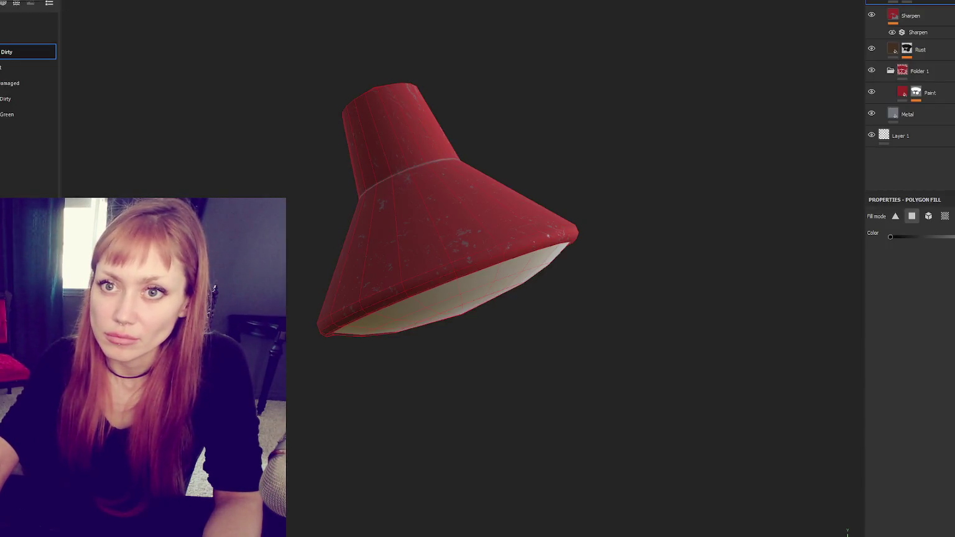
Step: Open the Project configuration dialog for the single light.fbx lamp project
key("ctrl+n")
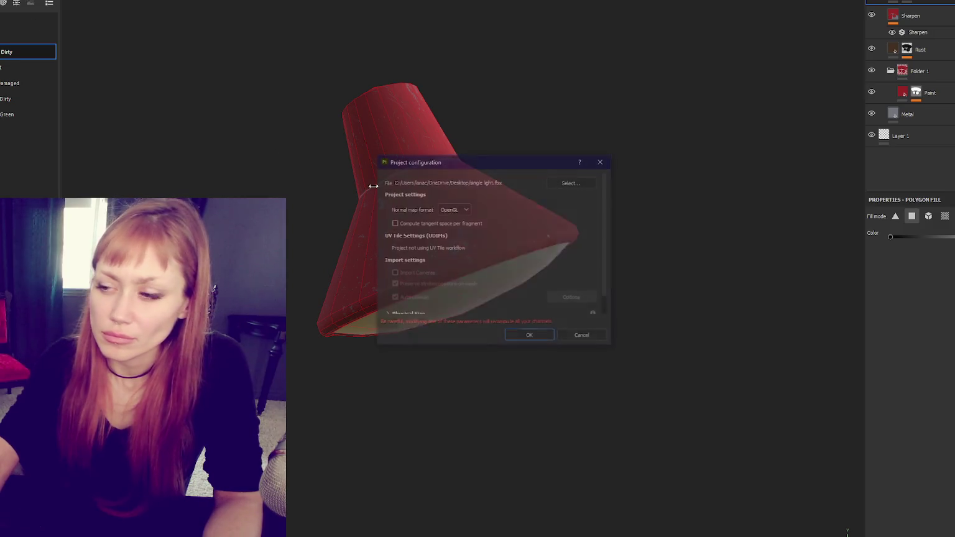
Step: Replace the project's mesh with single light.fbx and confirm the configuration
left_click(571, 180)
double_click(845, 305)
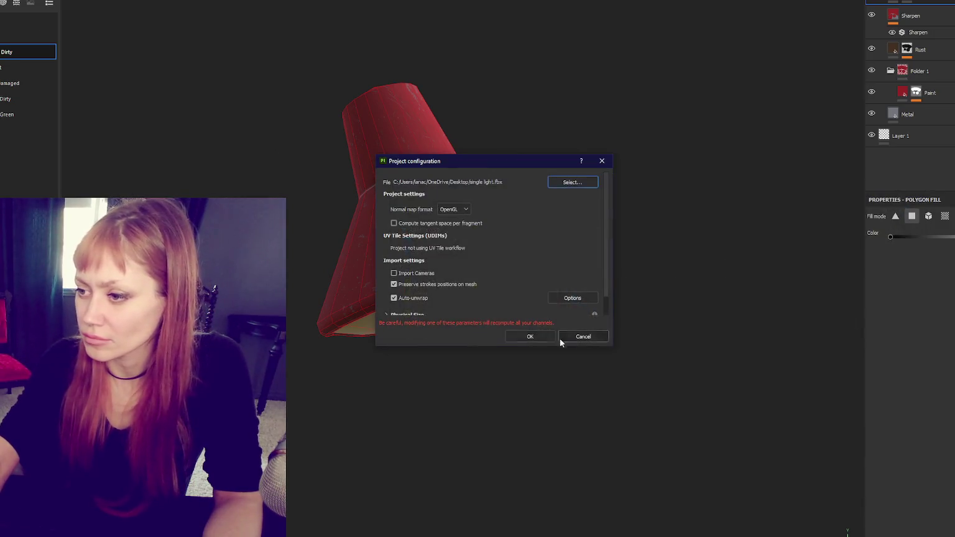
left_click(534, 333)
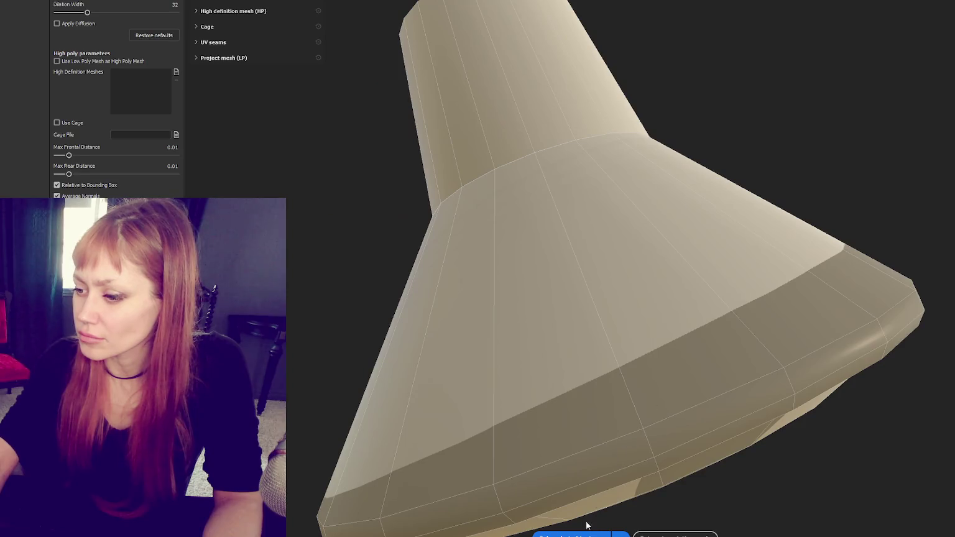
Step: Bake the mesh maps for the lamp's selected texture set
left_click(584, 533)
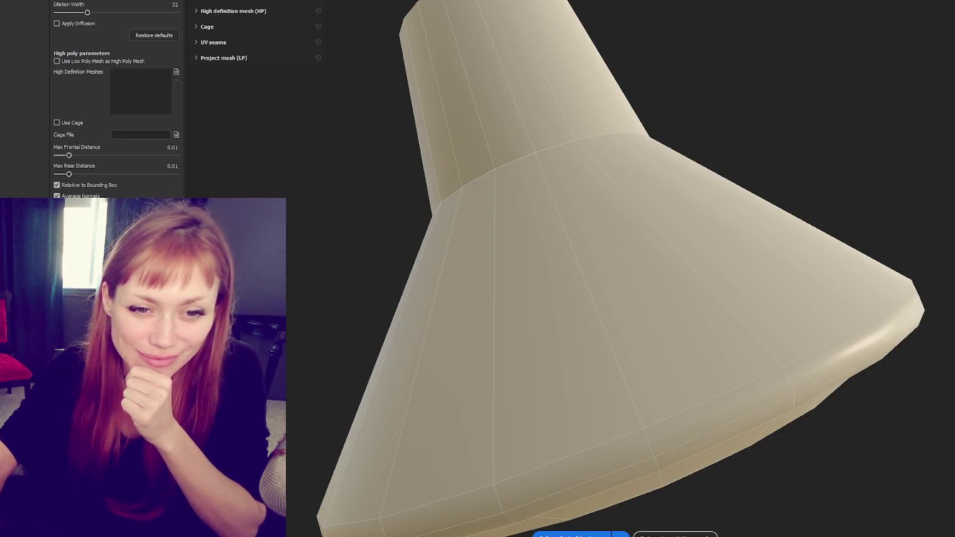
scroll(506, 245, "down", 2)
scroll(449, 238, "down", 3)
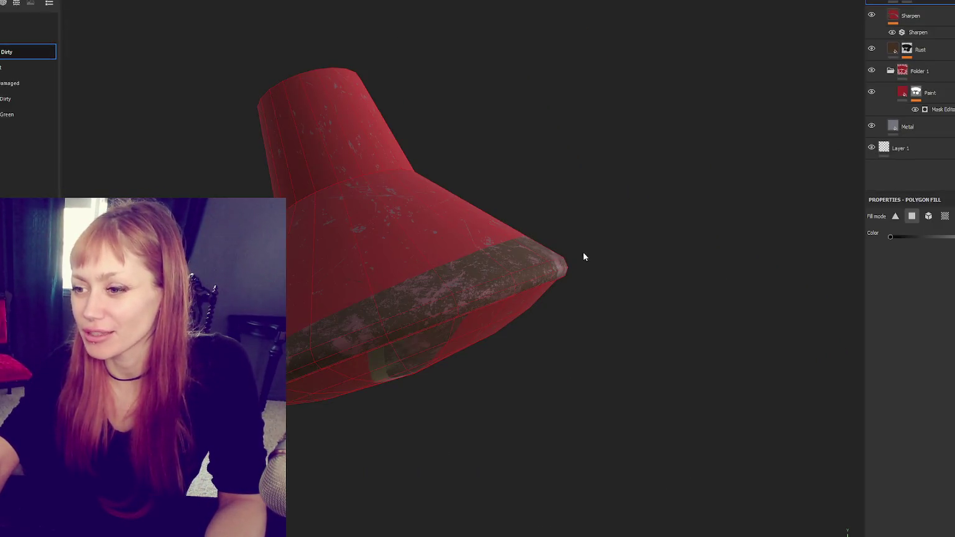
Step: Add a new fill layer for the inside of the shade, with the UV layout shown alongside
mouse_move(582, 251)
left_mouse_down()
mouse_move(555, 185)
mouse_move(567, 273)
left_mouse_up()
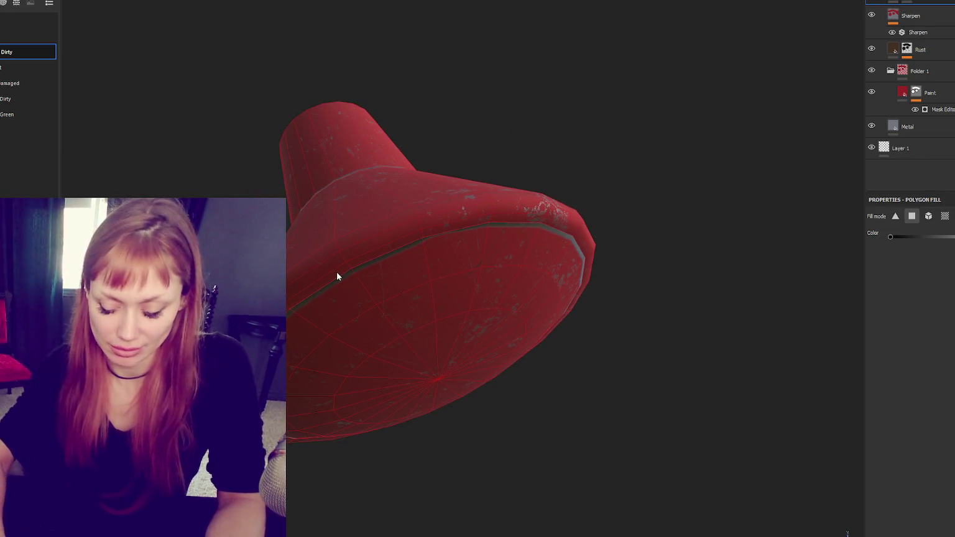
key("F1")
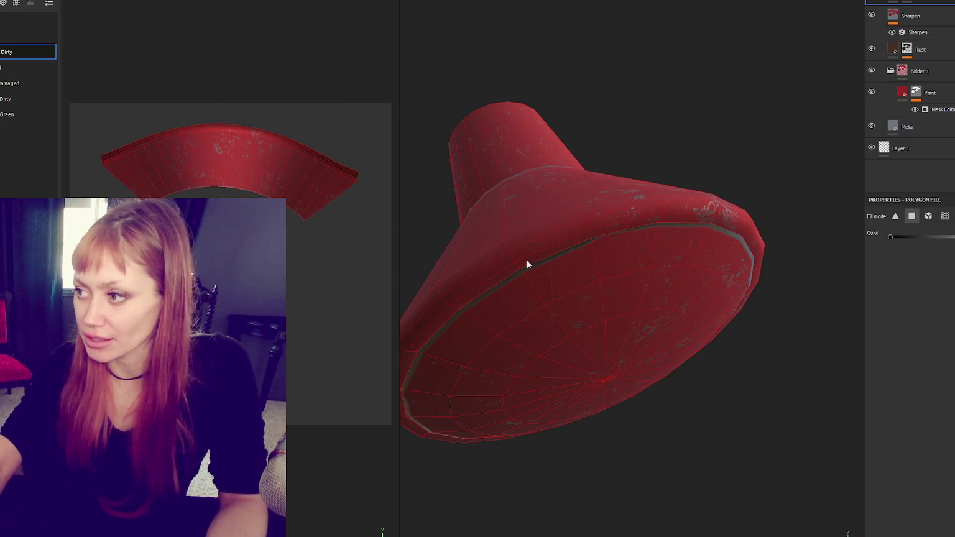
left_click(578, 329)
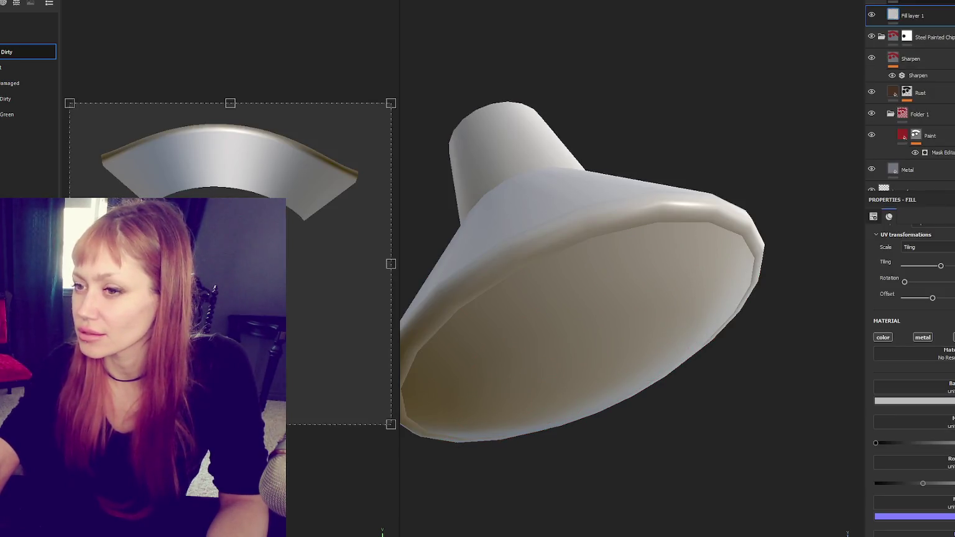
left_click(950, 9)
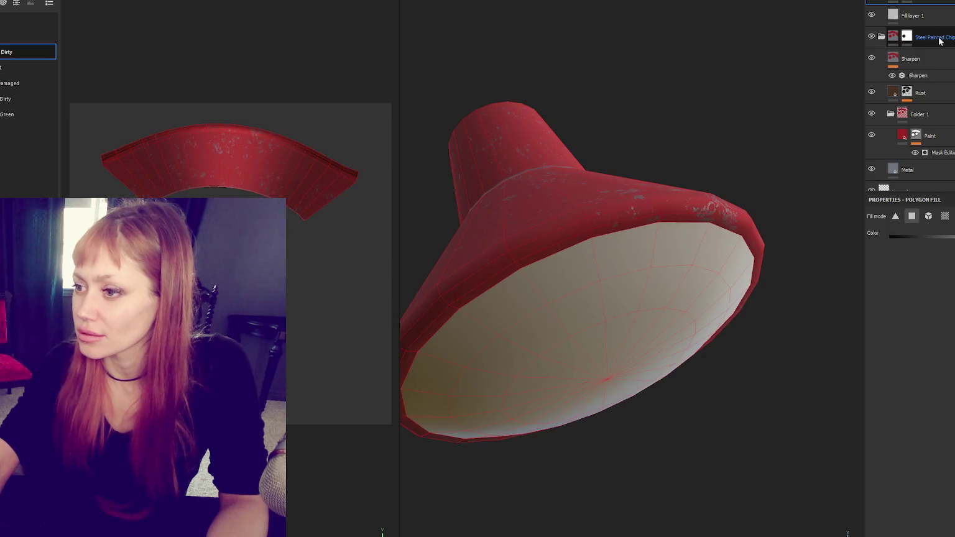
left_click(944, 15)
Step: Set the fill's base colour to pale yellow FFF292 and switch its mask to polygon fill
left_click(932, 401)
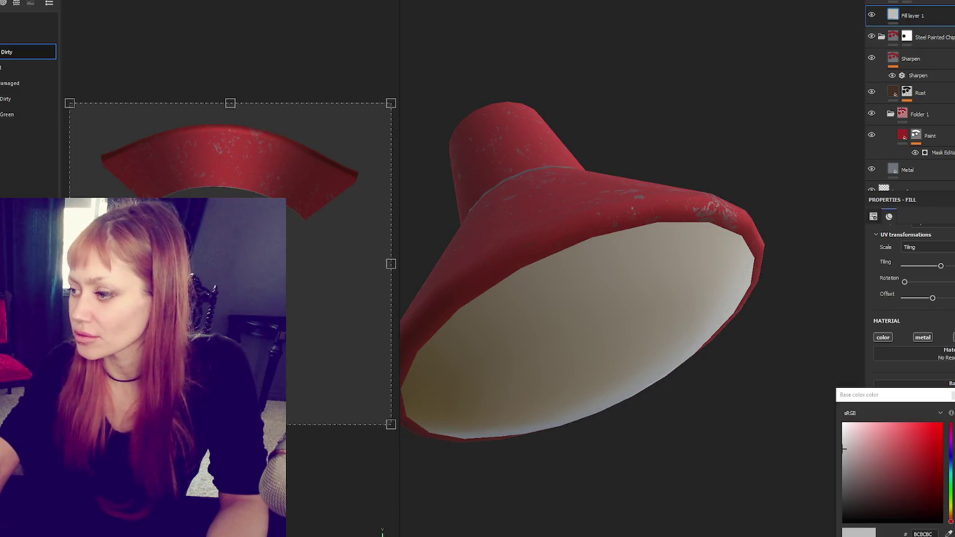
left_click(952, 514)
left_click(885, 424)
key("4")
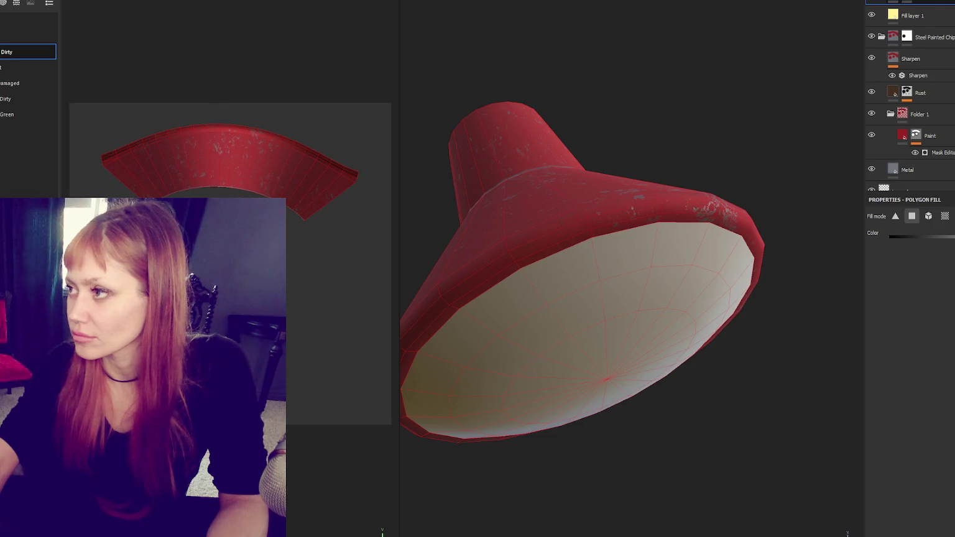
scroll(909, 93, "up", 1)
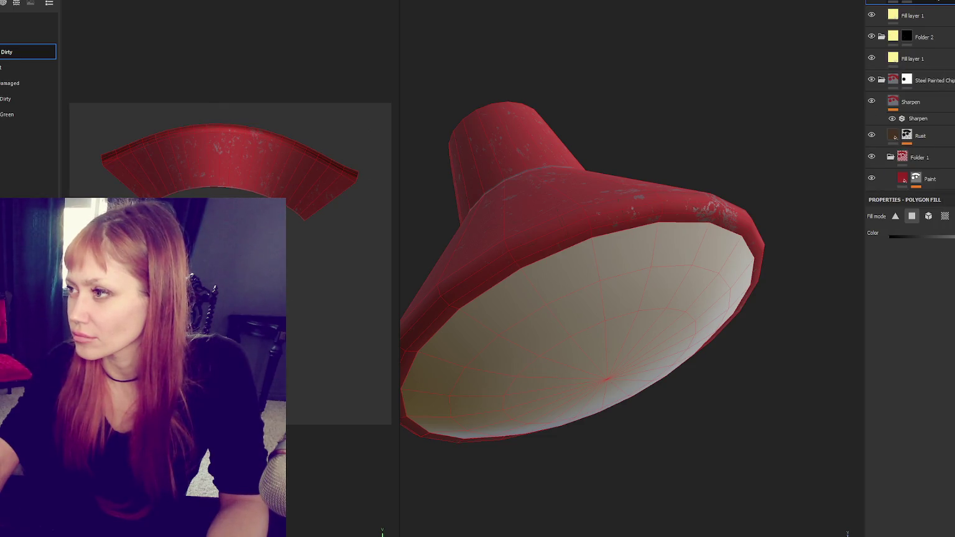
left_click(912, 16)
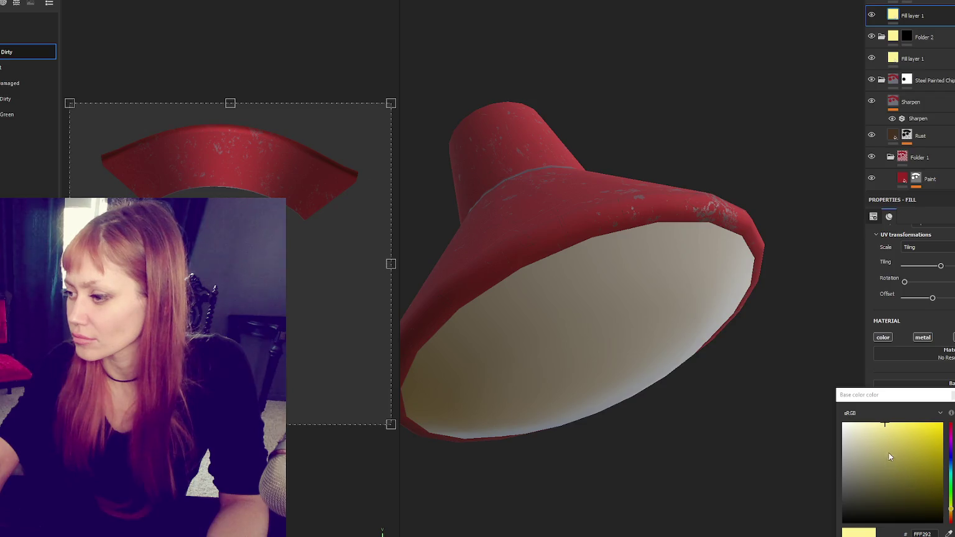
Step: Set the other fill's base colour to tan C79865 and polygon-fill the inner cone faces
left_click(891, 444)
left_click(951, 516)
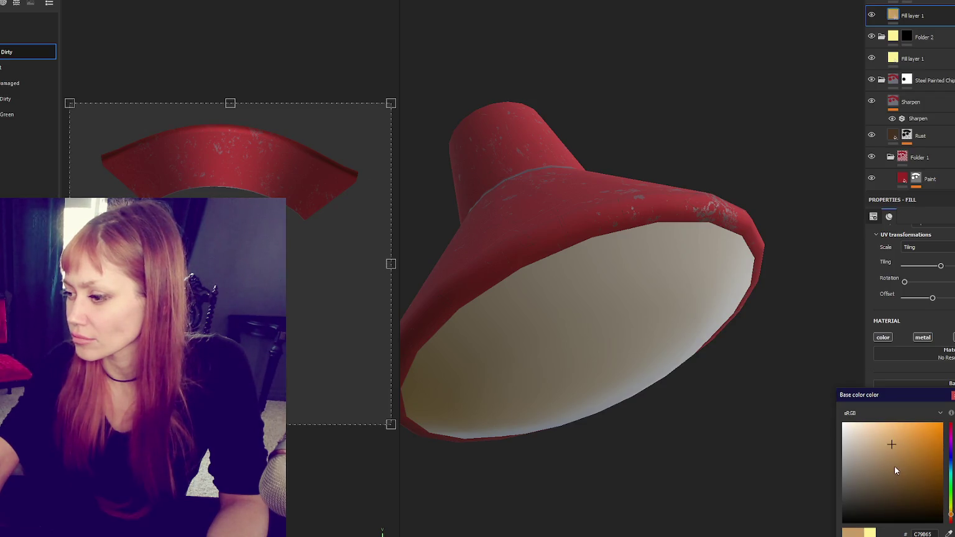
left_click(846, 532)
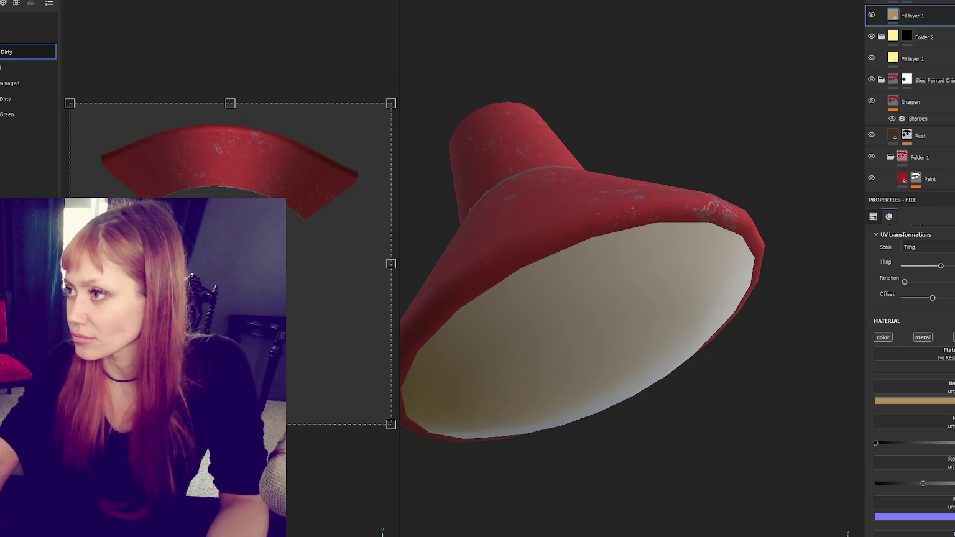
left_click(907, 2)
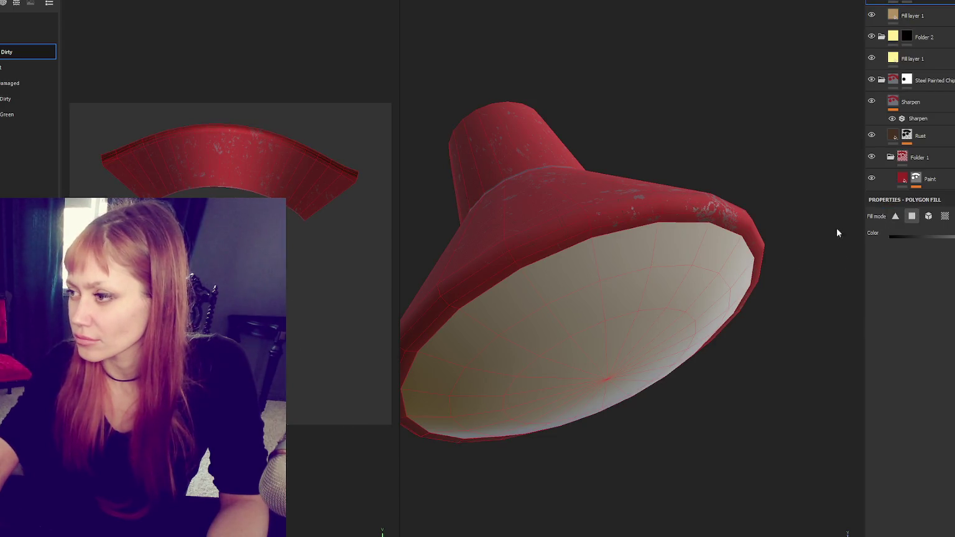
left_click(486, 308)
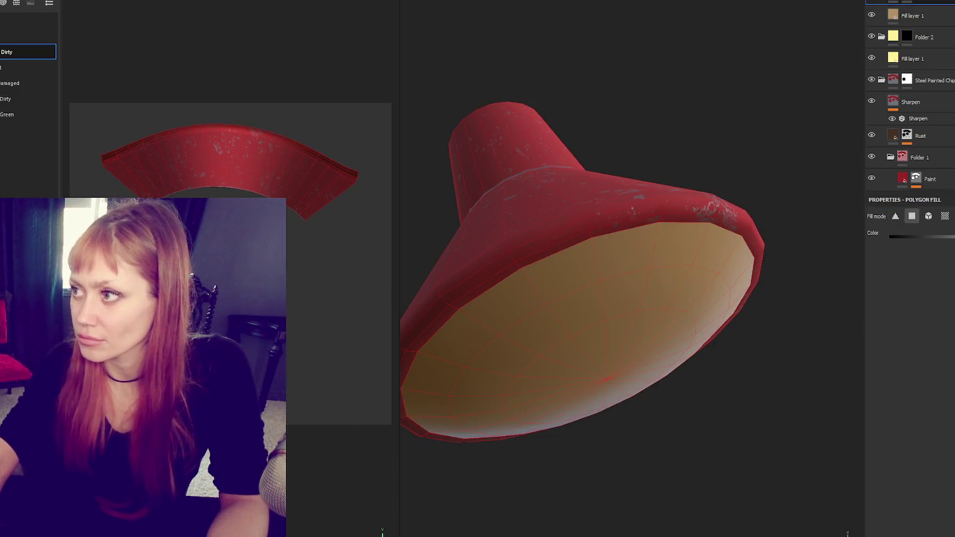
Step: Move Folder 2 to the top of the layer stack
mouse_move(934, 3)
left_mouse_down()
mouse_move(895, 36)
mouse_move(906, 56)
left_mouse_up()
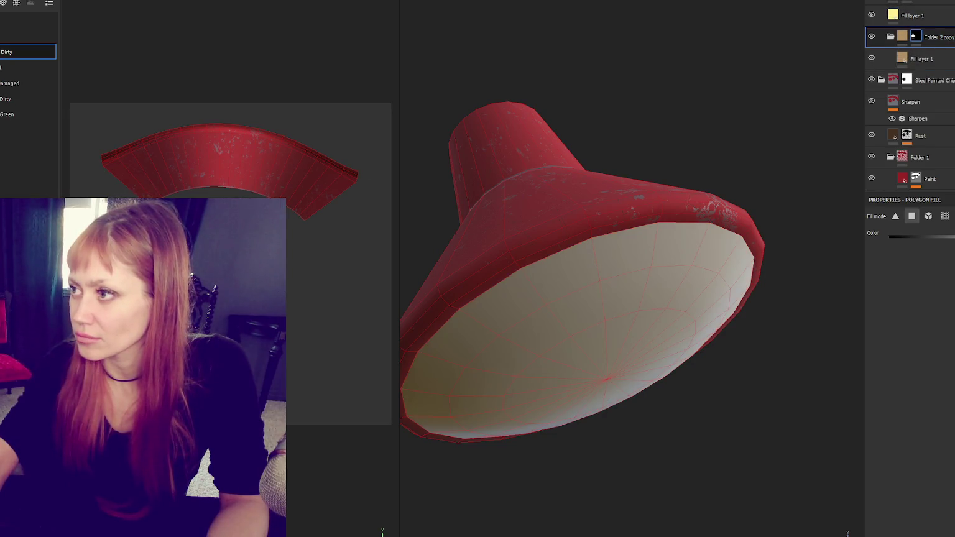
key("ctrl+z")
left_click_drag(907, 34, 901, 9)
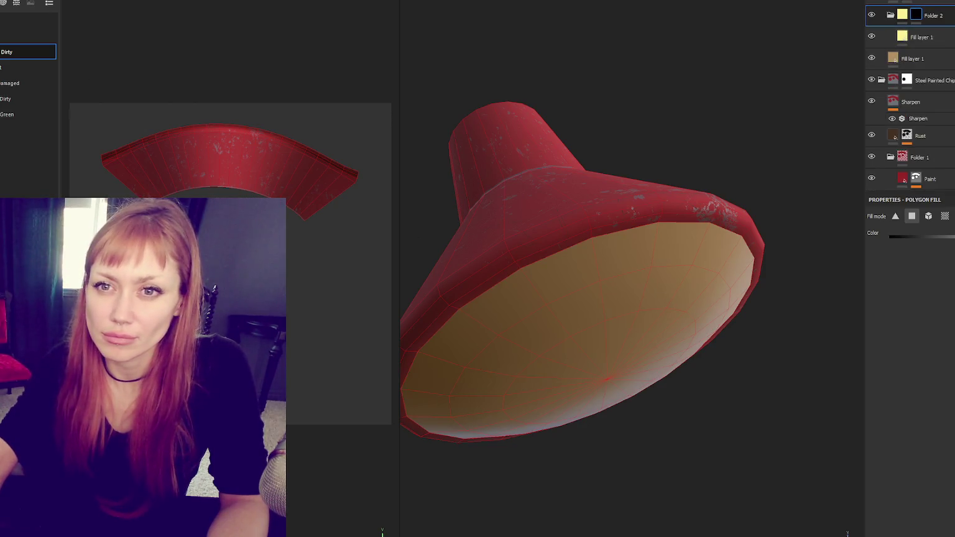
key("1")
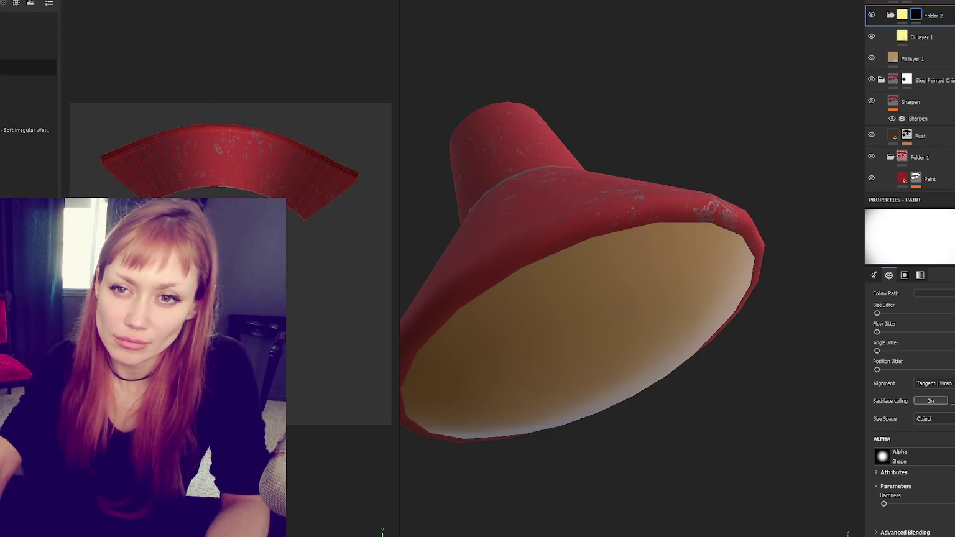
Step: Brush a soft yellow glow across the lamp shade's interior with a soft brush preset
left_click(28, 67)
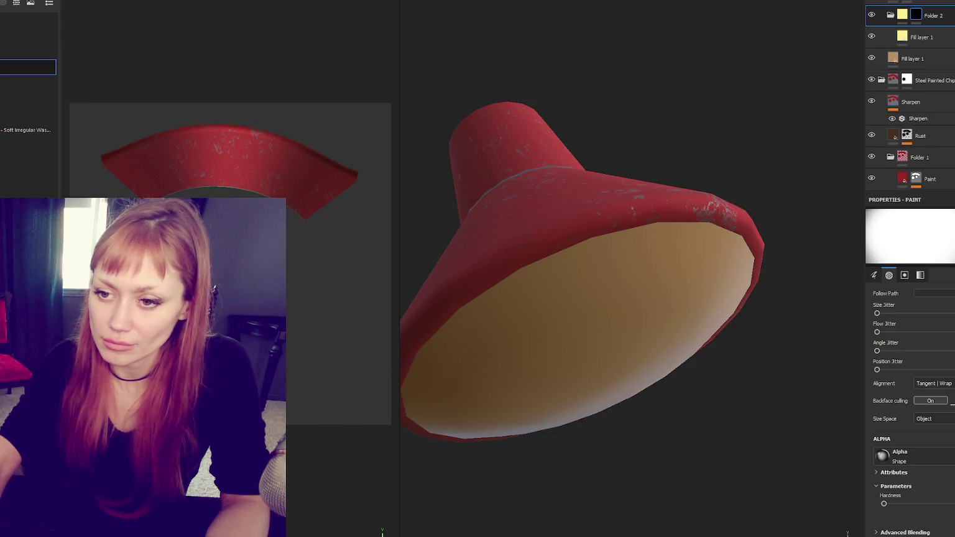
scroll(910, 361, "down", 5)
scroll(910, 360, "down", 3)
left_click_drag(547, 373, 616, 360)
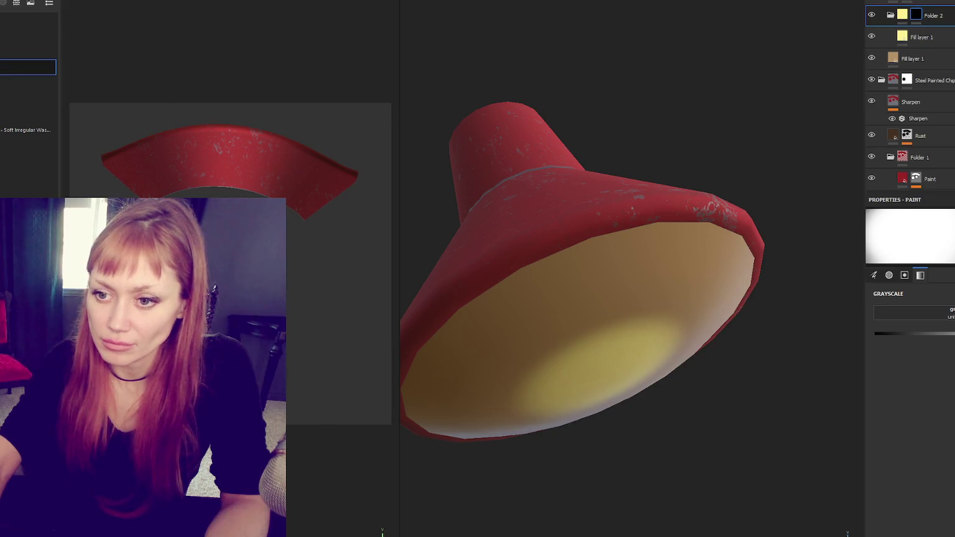
key("ctrl+z")
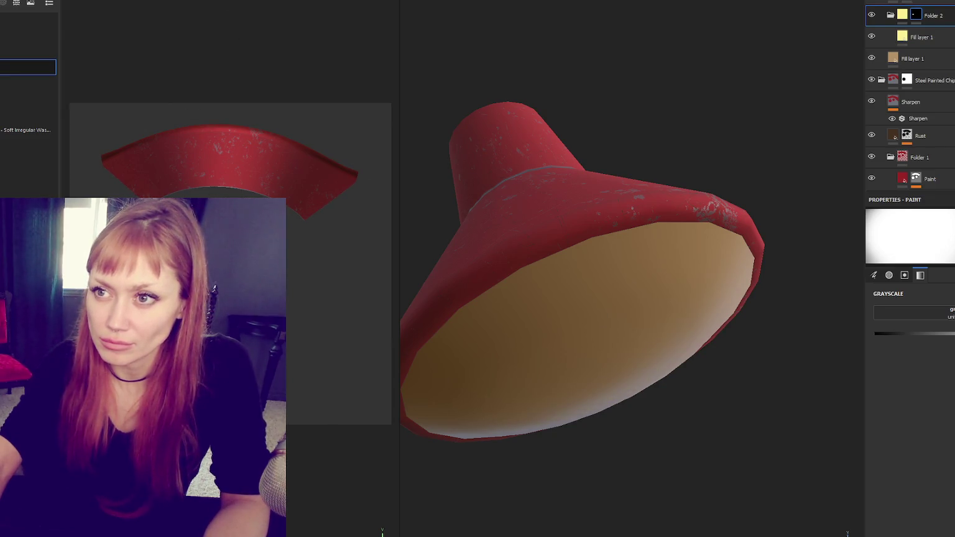
mouse_move(547, 383)
left_mouse_down()
mouse_move(596, 372)
mouse_move(696, 311)
mouse_move(647, 348)
mouse_move(721, 280)
left_mouse_up()
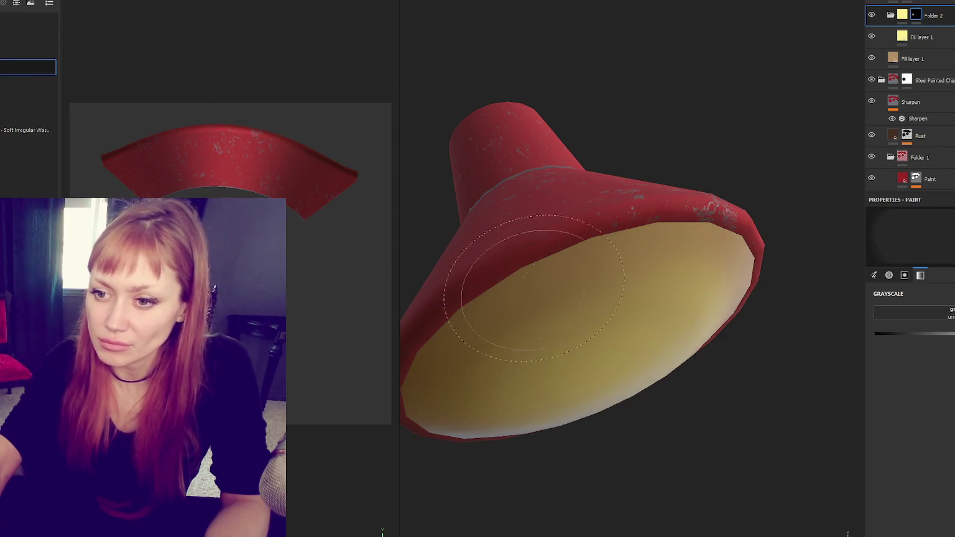
Step: Set the paint's Grayscale value to 0 and duplicate the yellow fill folder
left_click(875, 333)
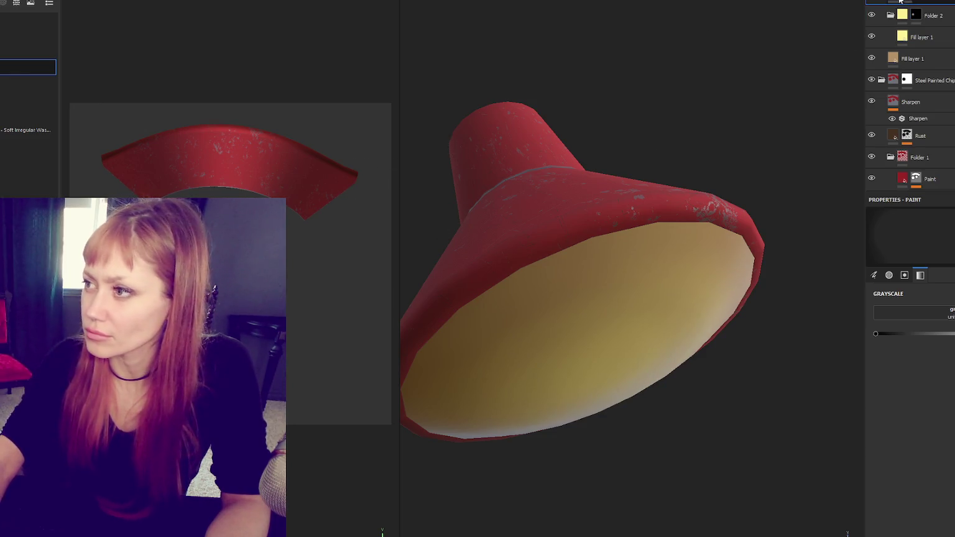
scroll(909, 94, "down", 2)
key("ctrl+v")
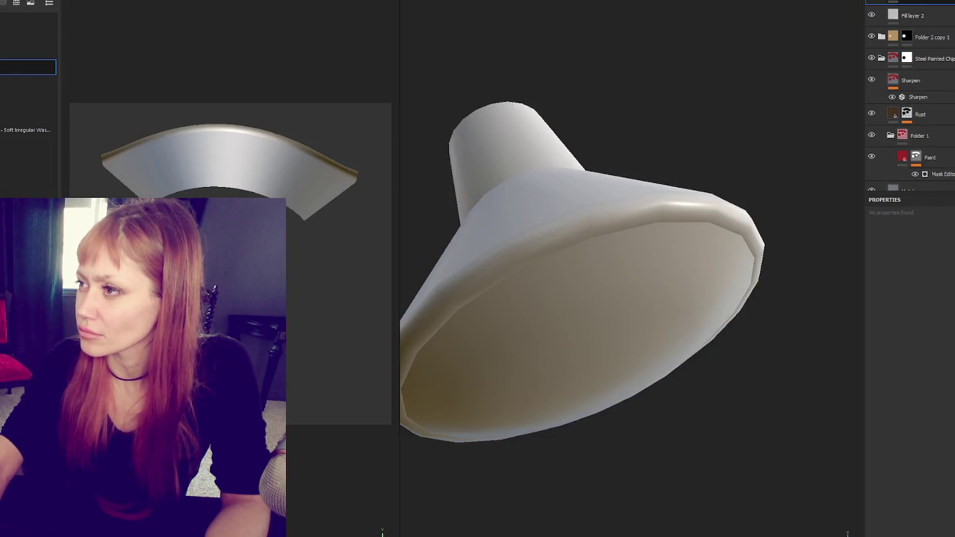
Step: Move the copied folder to the top and give Fill layer 2 a dark base colour
mouse_move(931, 37)
left_mouse_down()
mouse_move(943, 48)
mouse_move(895, 5)
left_mouse_up()
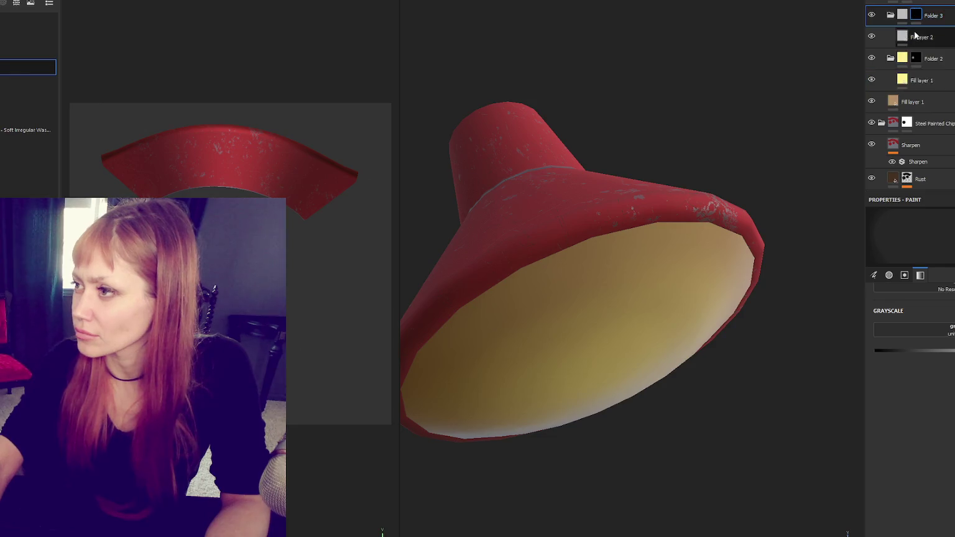
left_click(921, 37)
left_click(913, 401)
left_click(867, 499)
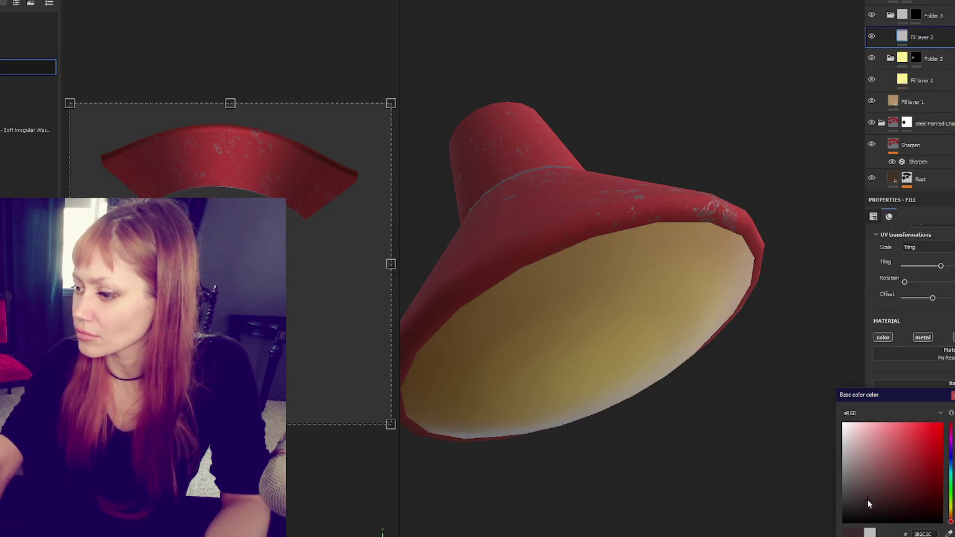
Step: Add a Dirt generator to Folder 3's mask with lower Dirt Contrast and Grunge Scale
left_click(917, 19)
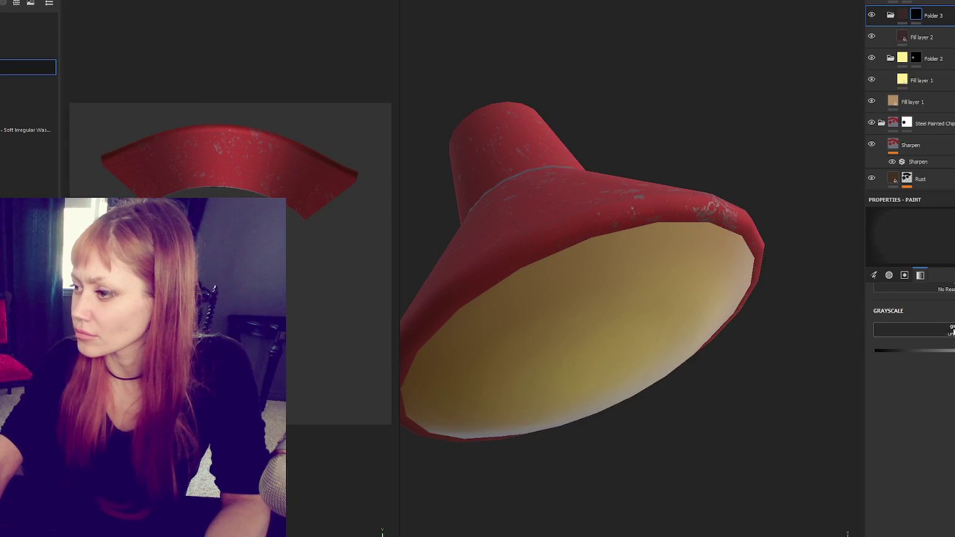
left_click(944, 241)
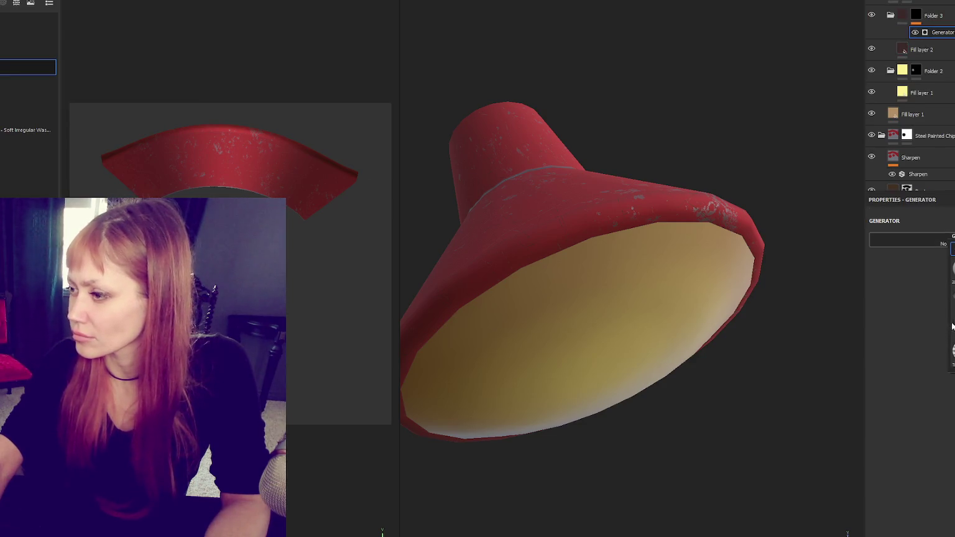
left_click(953, 267)
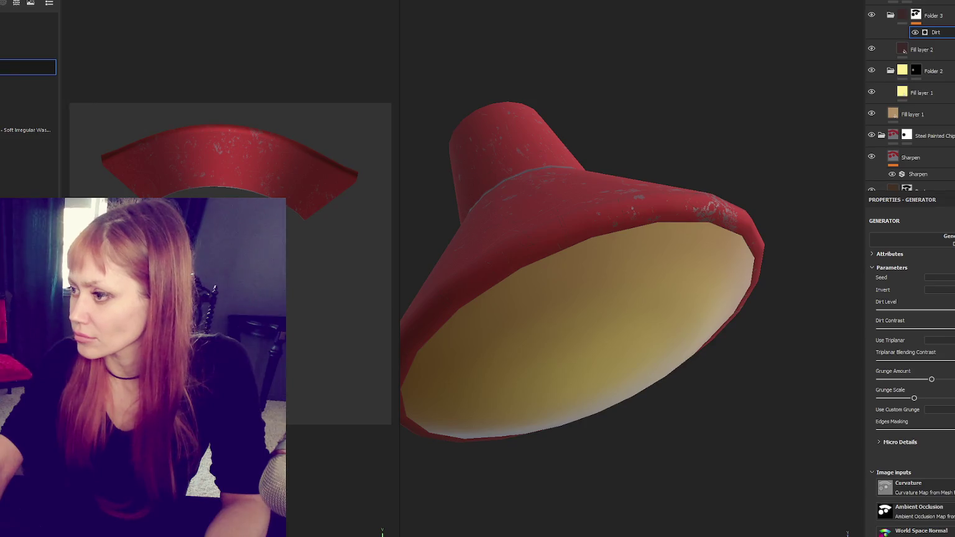
left_click_drag(947, 331, 907, 331)
mouse_move(914, 398)
left_mouse_down()
mouse_move(902, 399)
mouse_move(919, 378)
left_mouse_up()
Step: Group the dirt folder into a new Folder 4 with a white mask
left_click(943, 14)
key("ctrl+g")
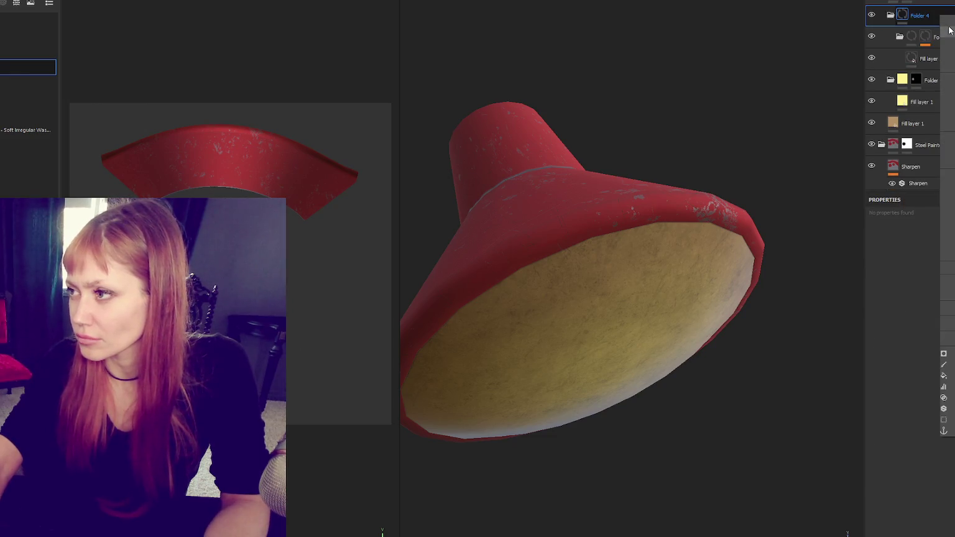
left_click(949, 29)
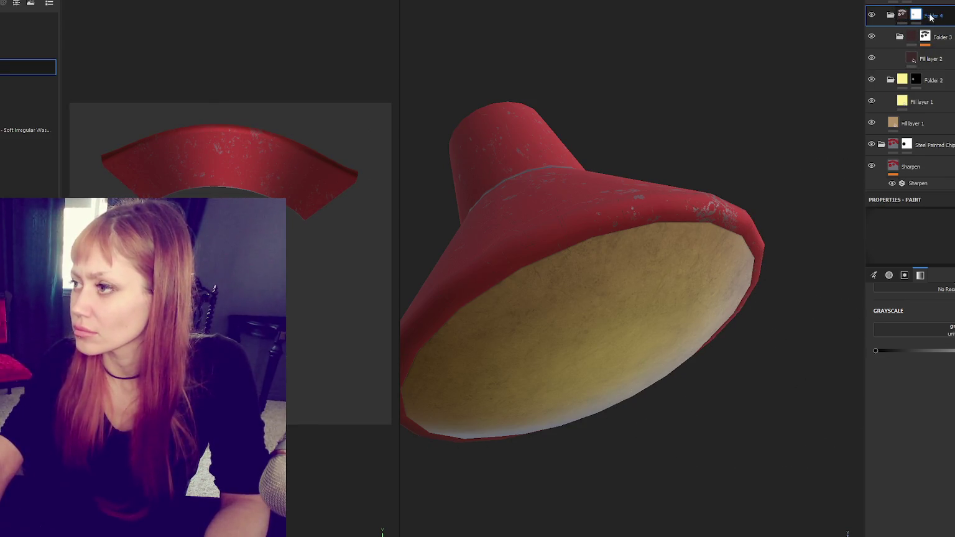
left_click(938, 37)
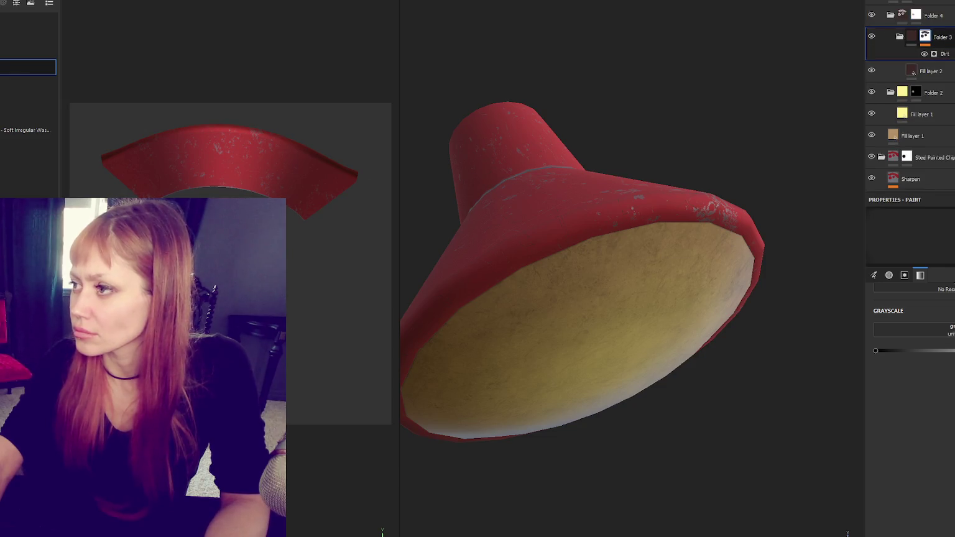
Step: Duplicate the dirt folder, remove the extra Fill layer 2, and drop the copy below Steel Painted Chip
key("ctrl+d")
left_click_drag(939, 37, 905, 4)
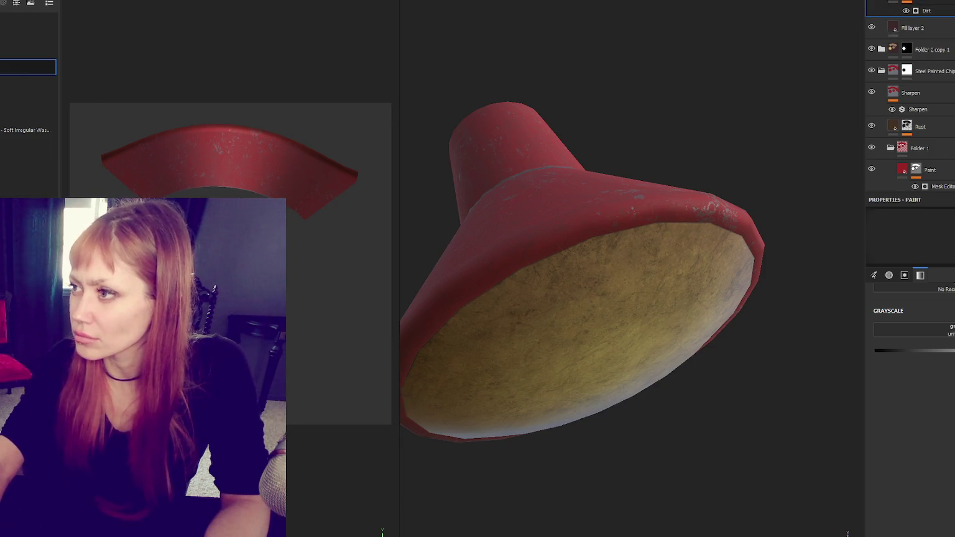
key("Delete")
scroll(946, 46, "down", 1)
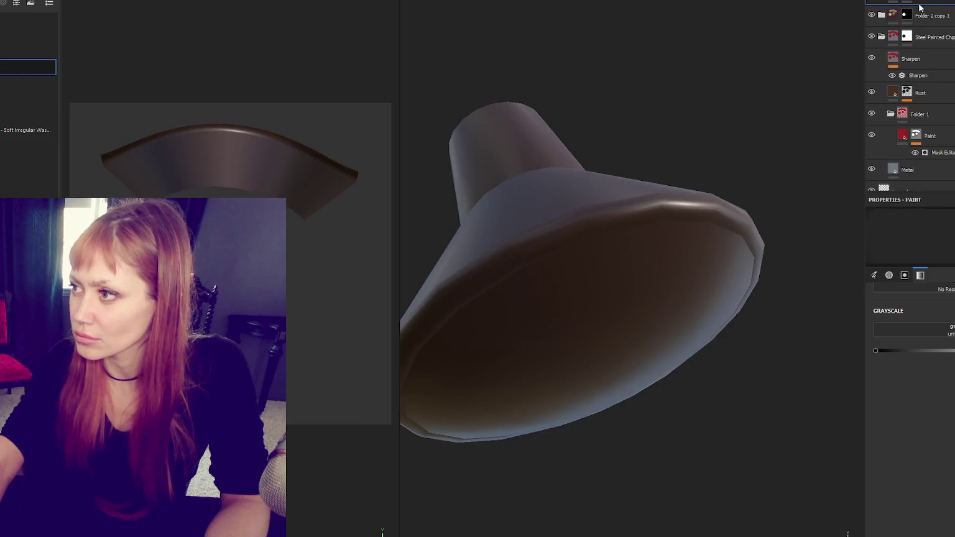
key("ctrl+z")
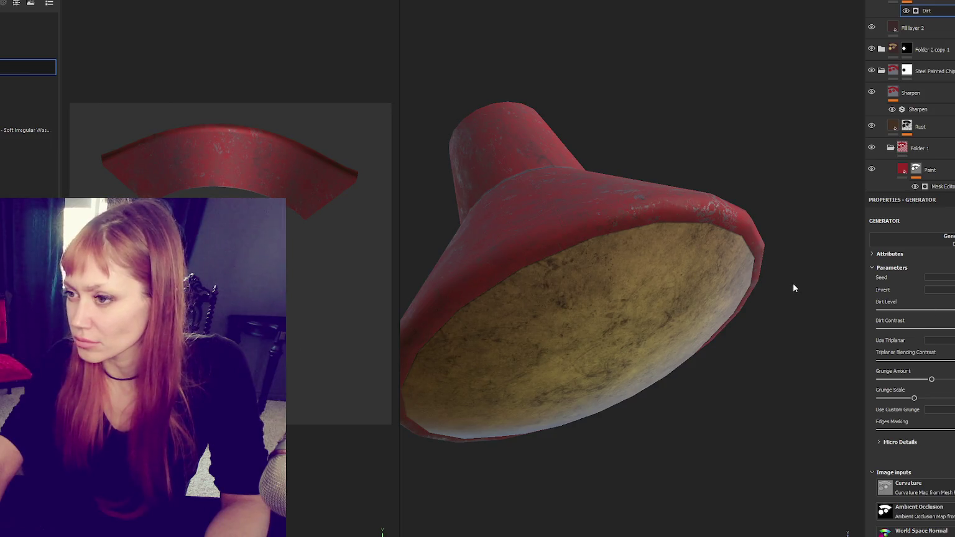
mouse_move(909, 28)
left_mouse_down()
mouse_move(886, 5)
mouse_move(883, 12)
left_mouse_up()
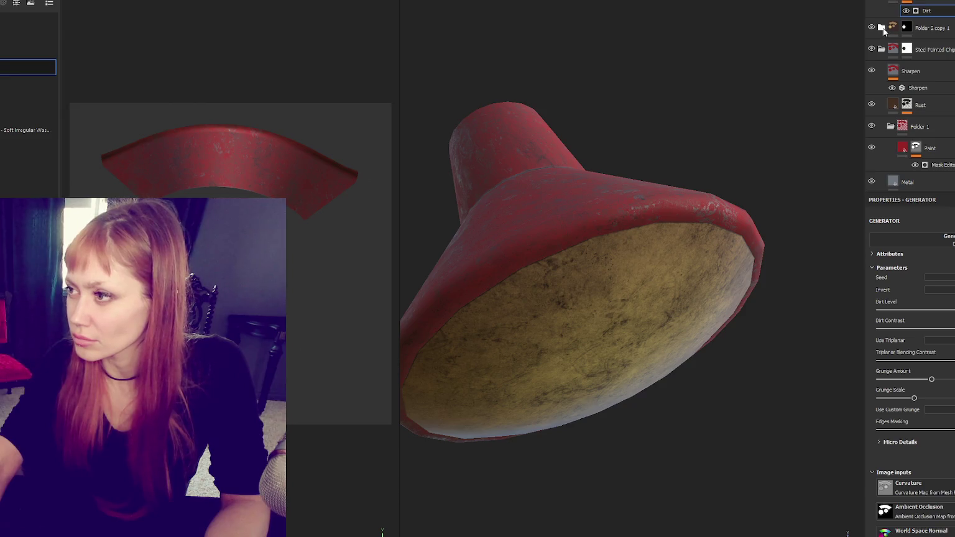
left_click_drag(926, 7, 932, 62)
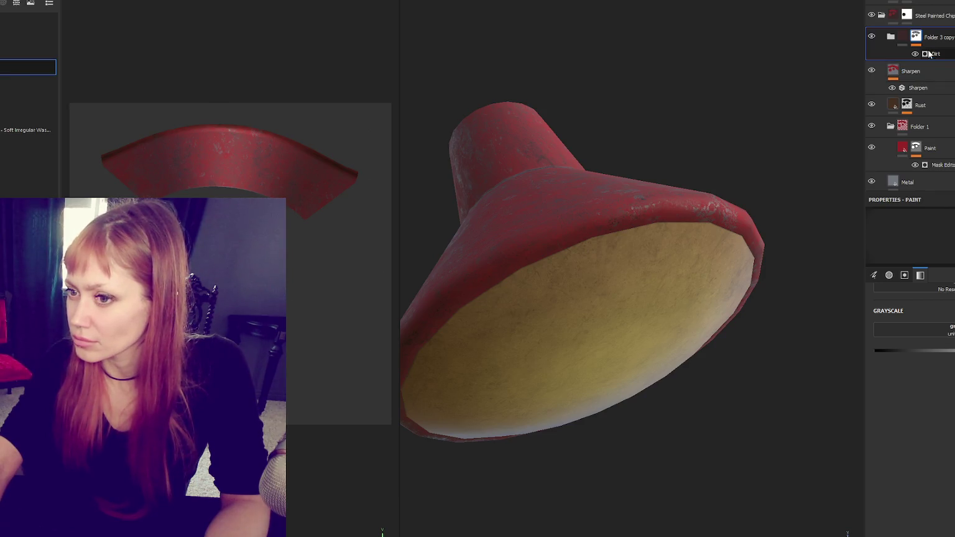
left_click(930, 128)
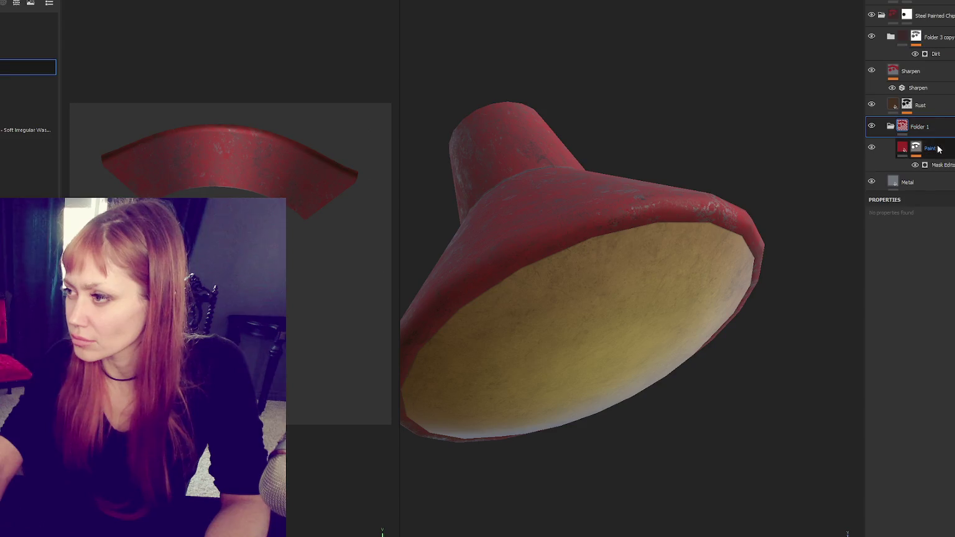
Step: Add a black mask to Folder 1 and paint red back onto the shade with a cloudy brush
right_click(939, 131)
left_click(943, 135)
left_click_drag(515, 163, 488, 166, "alt")
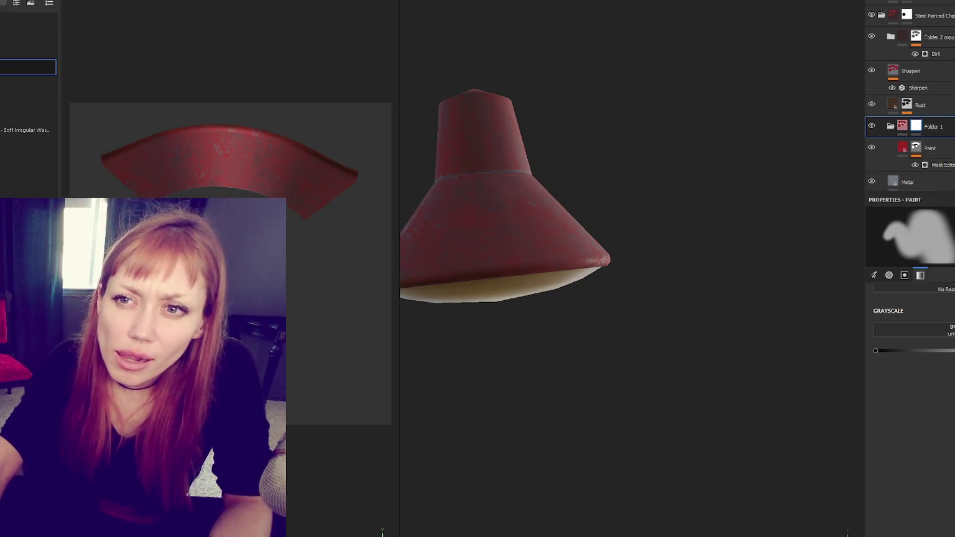
scroll(28, 93, "down", 3)
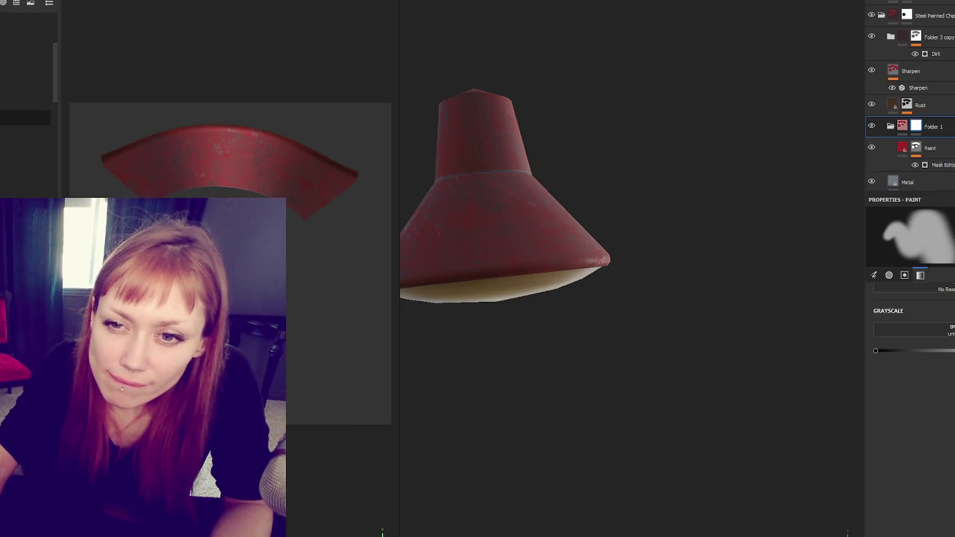
left_click(26, 56)
mouse_move(516, 163)
left_mouse_down()
mouse_move(496, 181)
mouse_move(532, 175)
left_mouse_up()
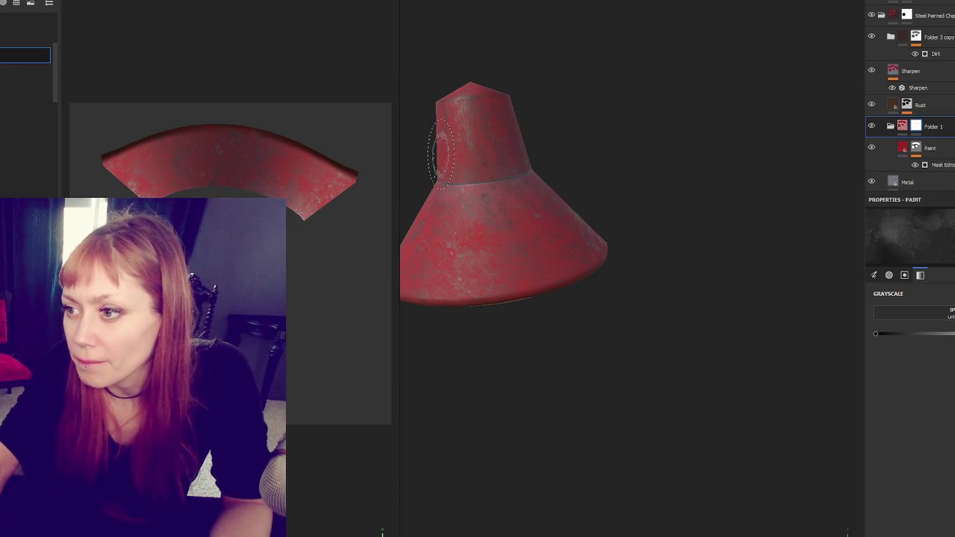
Step: Switch brush shape, work around the lower cone and neck seam, and adjust the folder's blending
mouse_move(603, 202)
left_mouse_down()
mouse_move(742, 189)
mouse_move(559, 142)
left_mouse_up()
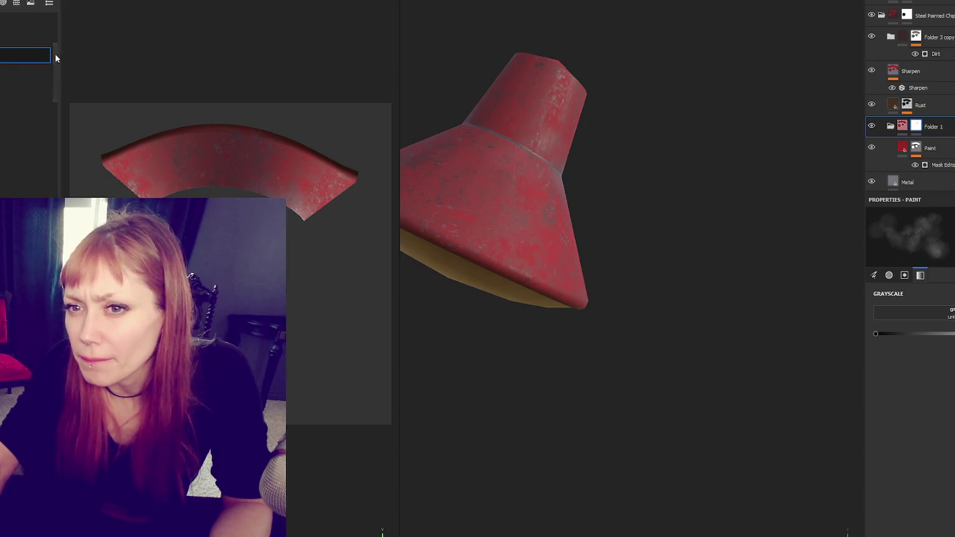
scroll(477, 176, "up", 5)
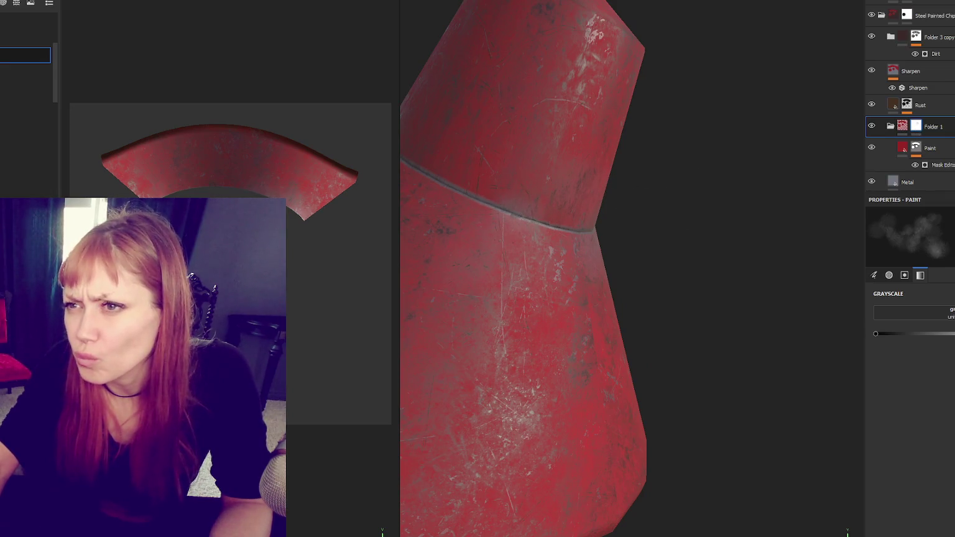
left_click(25, 70)
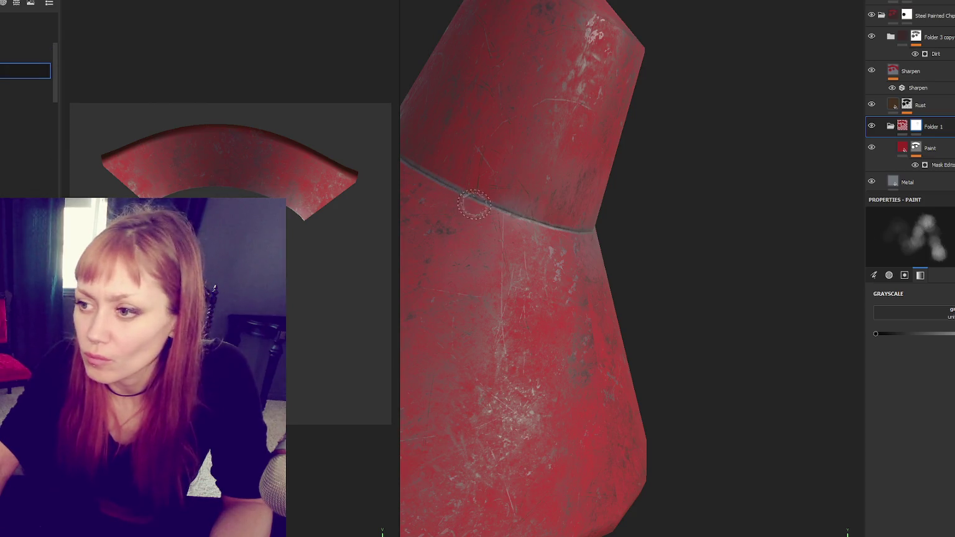
left_click_drag(553, 225, 515, 207)
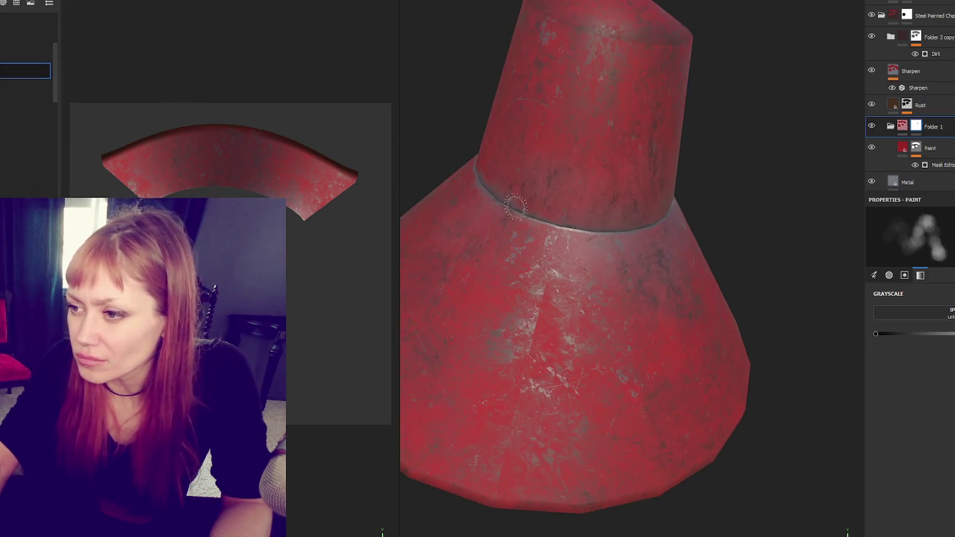
left_click_drag(614, 233, 581, 224)
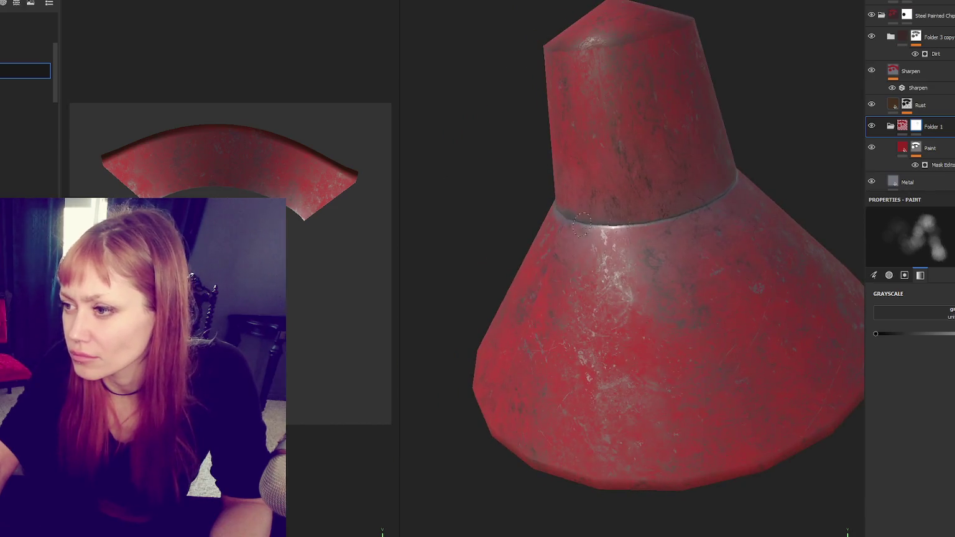
mouse_move(721, 208)
left_mouse_down()
mouse_move(716, 197)
mouse_move(739, 202)
mouse_move(617, 39)
mouse_move(615, 19)
left_mouse_up()
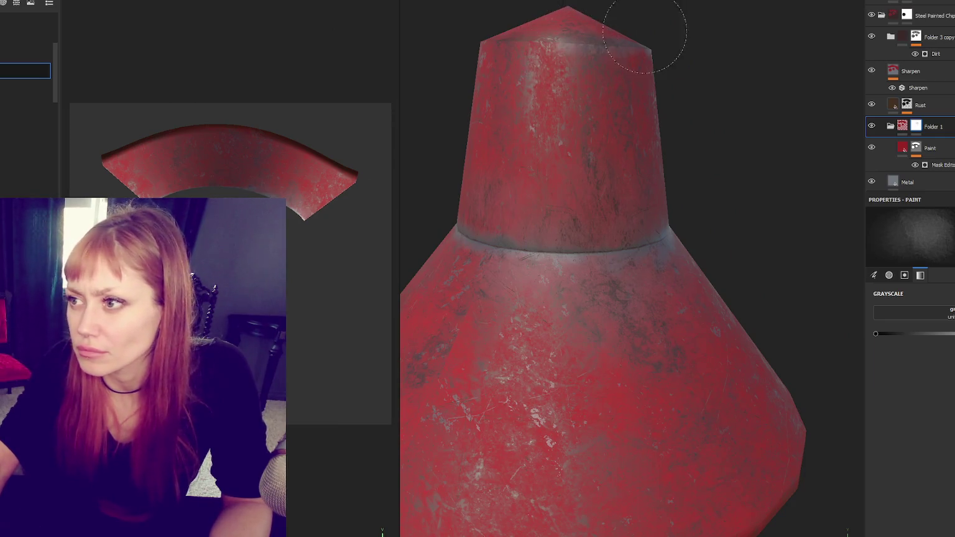
mouse_move(650, 213)
left_mouse_down()
mouse_move(679, 174)
mouse_move(640, 224)
left_mouse_up()
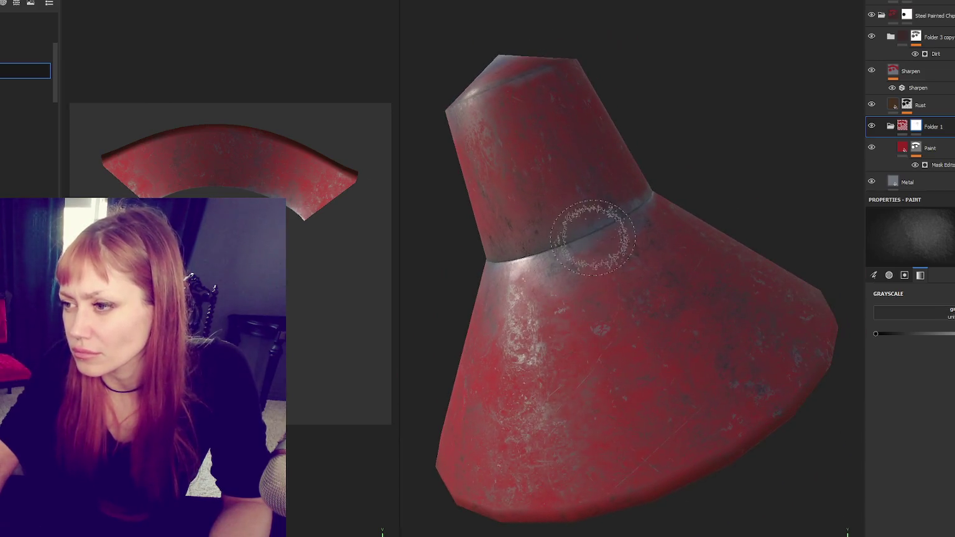
scroll(665, 188, "up", 3)
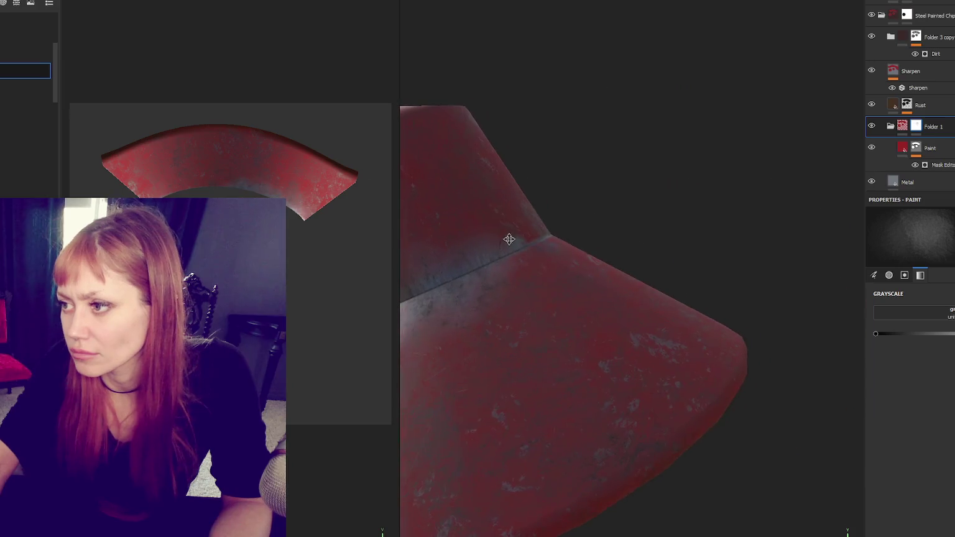
scroll(569, 217, "down", 3)
mouse_move(654, 222)
left_mouse_down()
mouse_move(498, 222)
mouse_move(650, 255)
mouse_move(559, 243)
left_mouse_up()
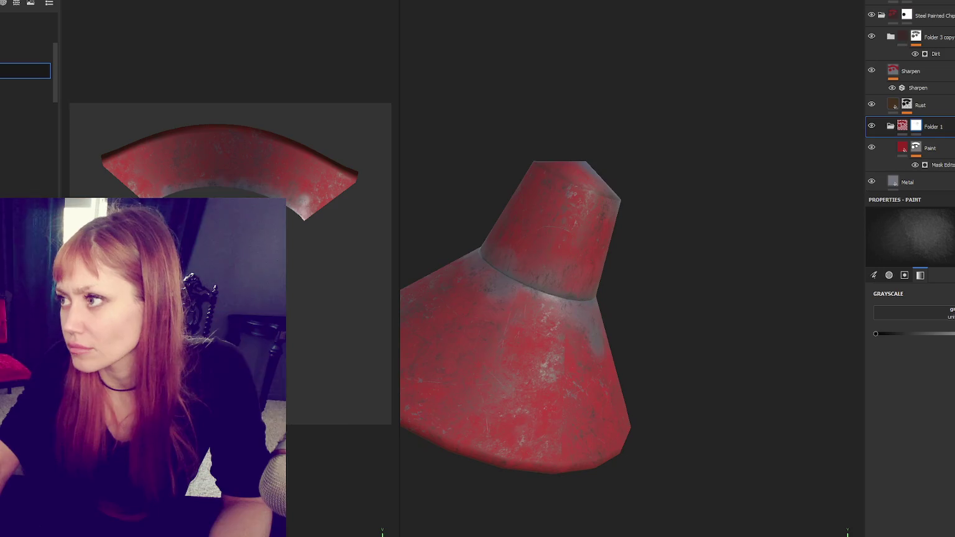
left_click(935, 132)
left_click(932, 162)
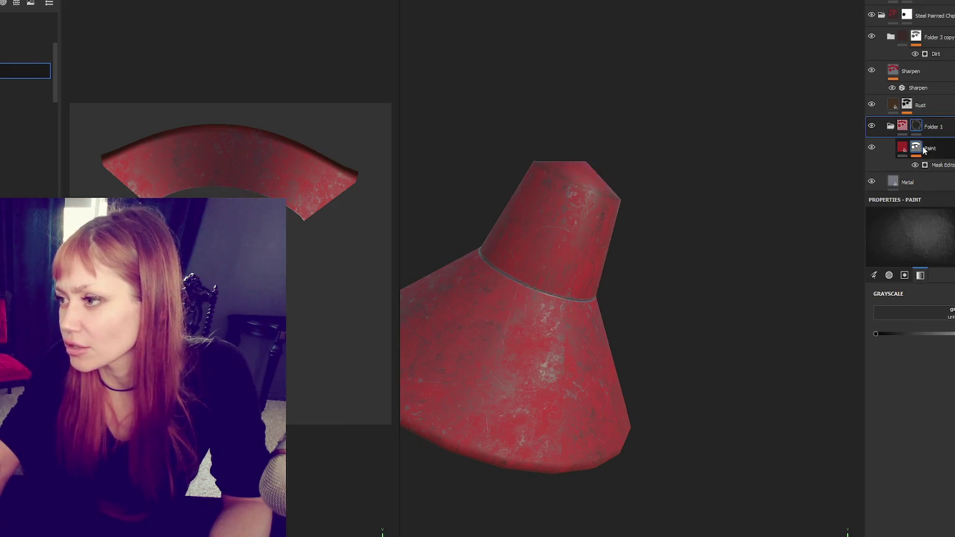
Step: Review the Paint layer's scratch mask generator settings, then show its fill material properties
left_click(926, 148)
scroll(908, 143, "down", 1)
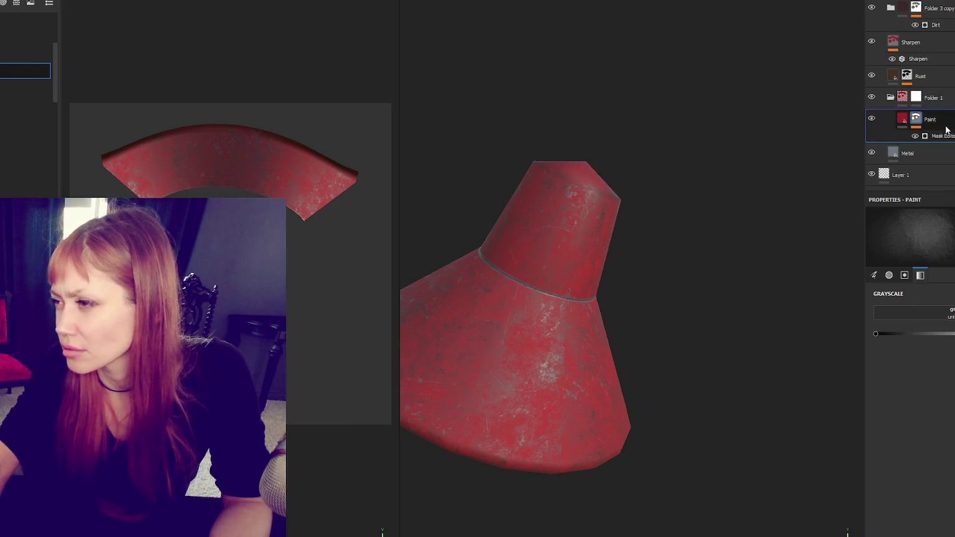
left_click(939, 136)
scroll(937, 299, "down", 5)
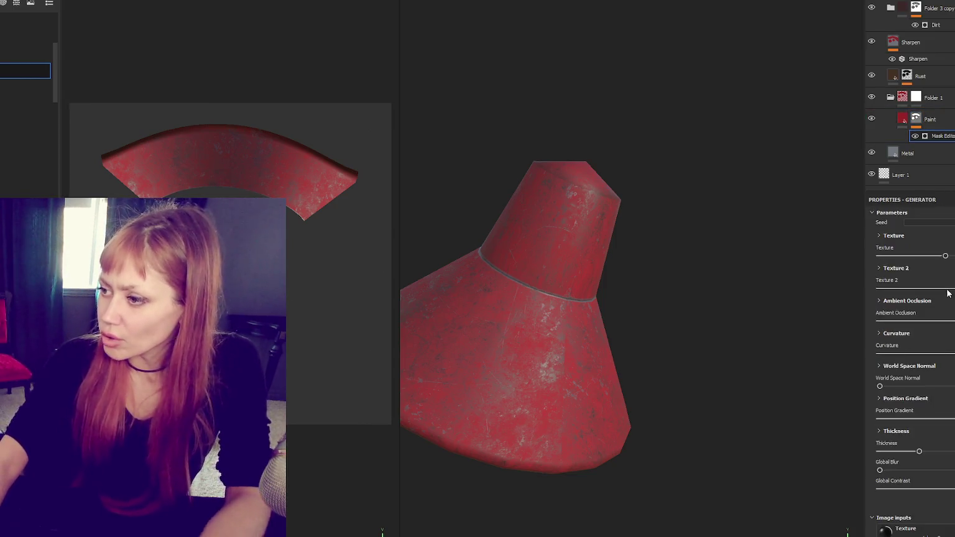
scroll(666, 315, "down", 3)
scroll(913, 335, "down", 3)
scroll(911, 367, "down", 1)
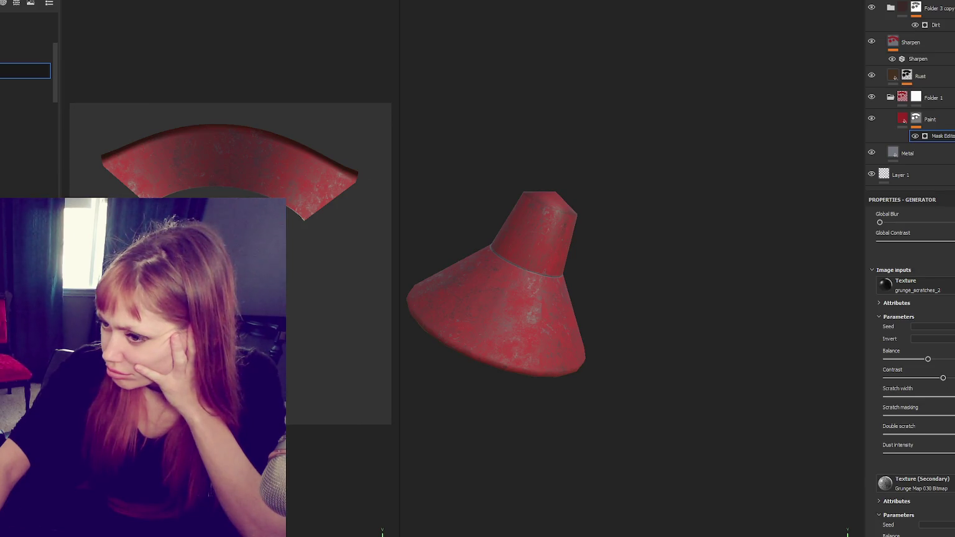
scroll(910, 367, "down", 3)
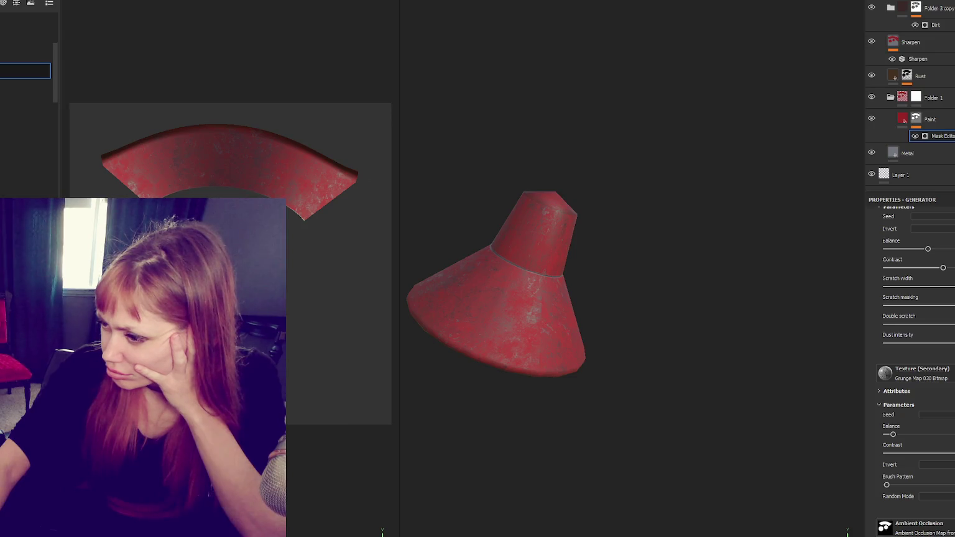
scroll(909, 367, "down", 2)
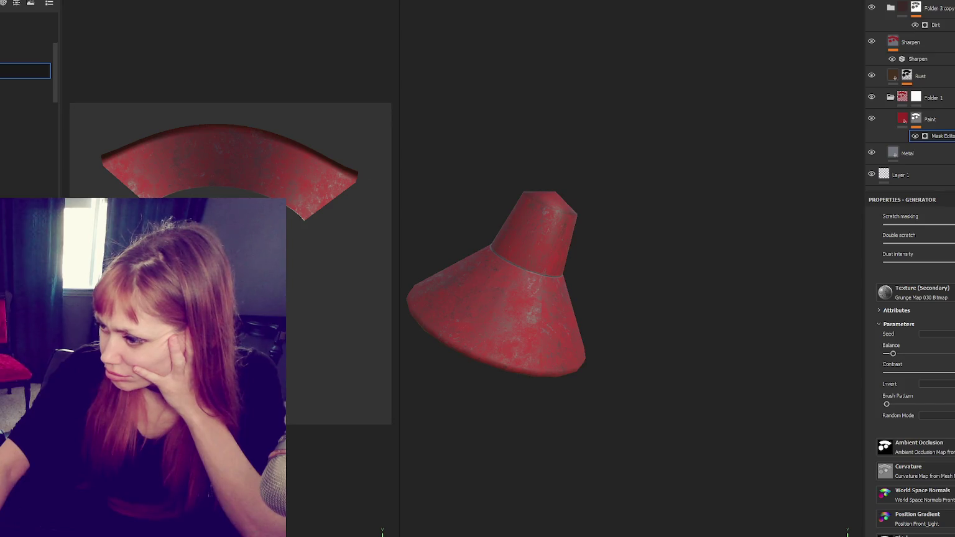
mouse_move(533, 272)
left_mouse_down()
mouse_move(524, 260)
mouse_move(682, 211)
mouse_move(840, 252)
mouse_move(828, 151)
mouse_move(628, 213)
mouse_move(716, 243)
left_mouse_up()
left_click(906, 120)
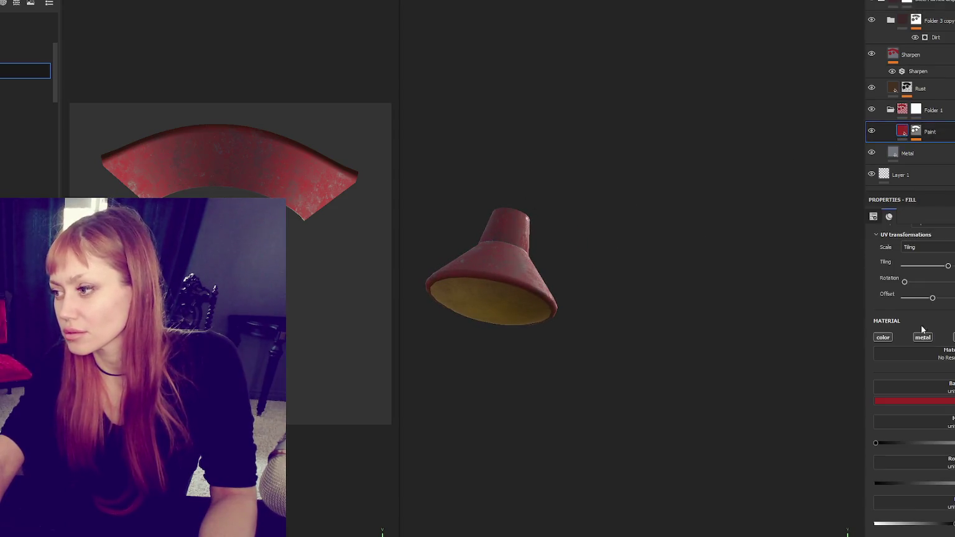
Step: Darken the Paint layer's base colour to charcoal 342A2A
left_click(914, 400)
left_click_drag(866, 474, 862, 499)
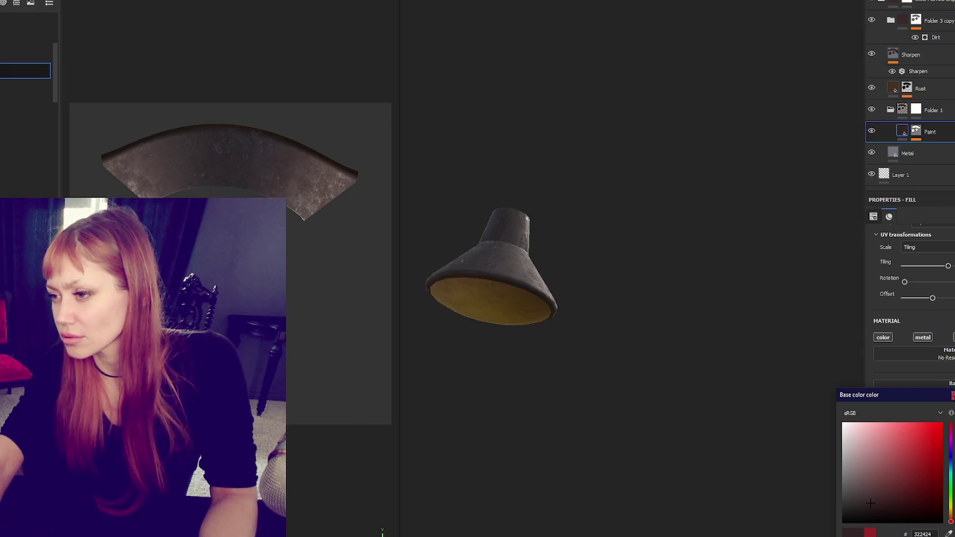
left_click(952, 395)
scroll(908, 94, "up", 5)
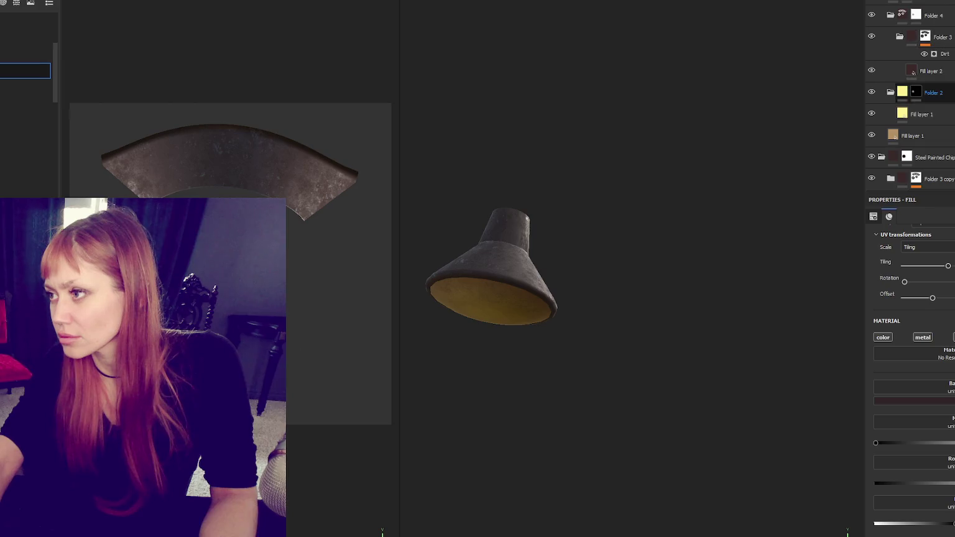
Step: Lighten the upper Fill layer 1 base colour to pale cream FFFAD9
left_click(921, 113)
left_click(914, 519)
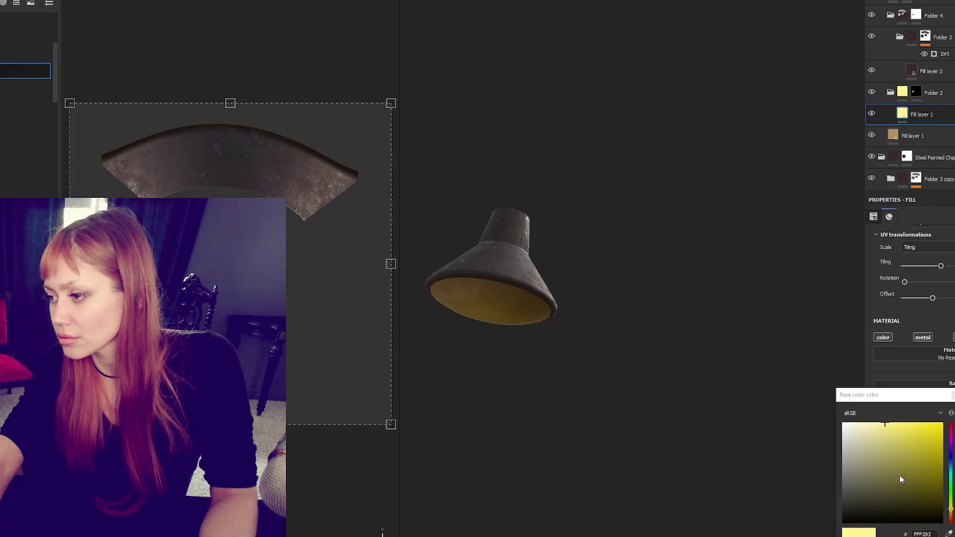
left_click_drag(873, 437, 856, 397)
double_click(921, 115)
Step: Set the lower Fill layer 1 to tan C5A988 and Fill layer 2 to grey 807474
left_click(912, 136)
left_click(935, 390)
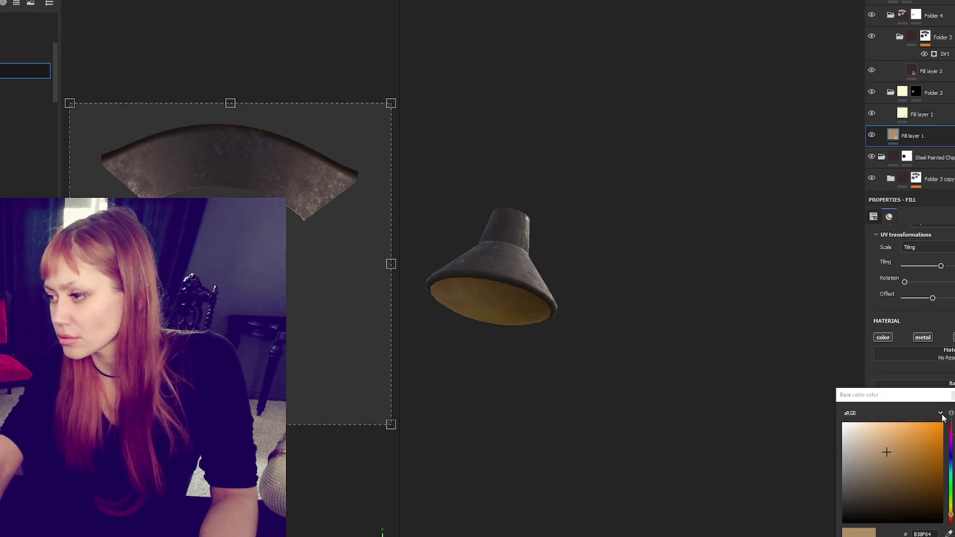
left_click(872, 446)
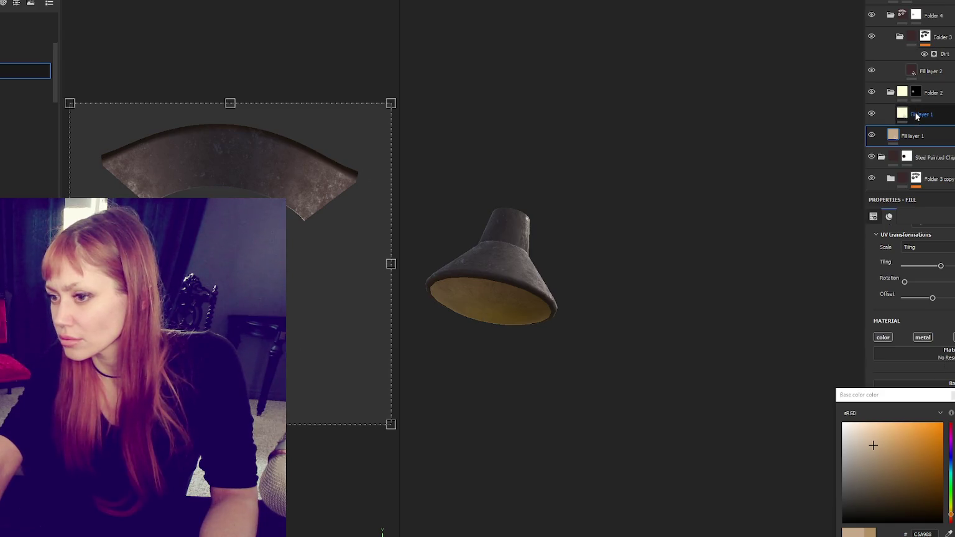
left_click(914, 75)
left_click(929, 386)
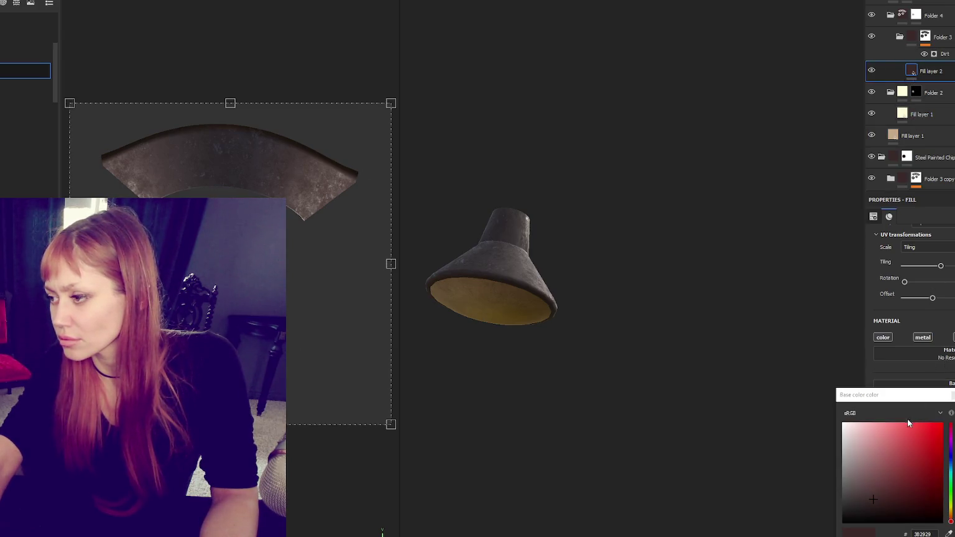
left_click(851, 473)
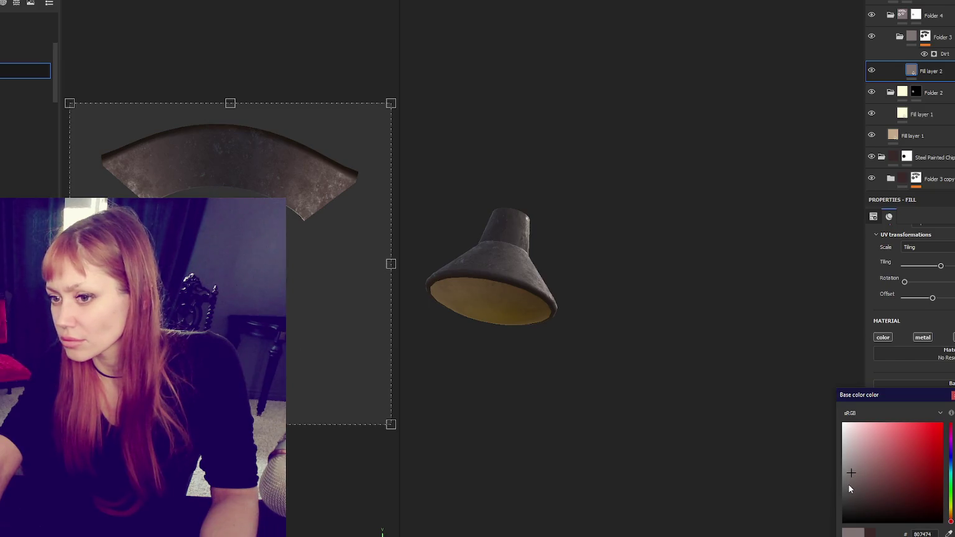
scroll(685, 256, "down", 2)
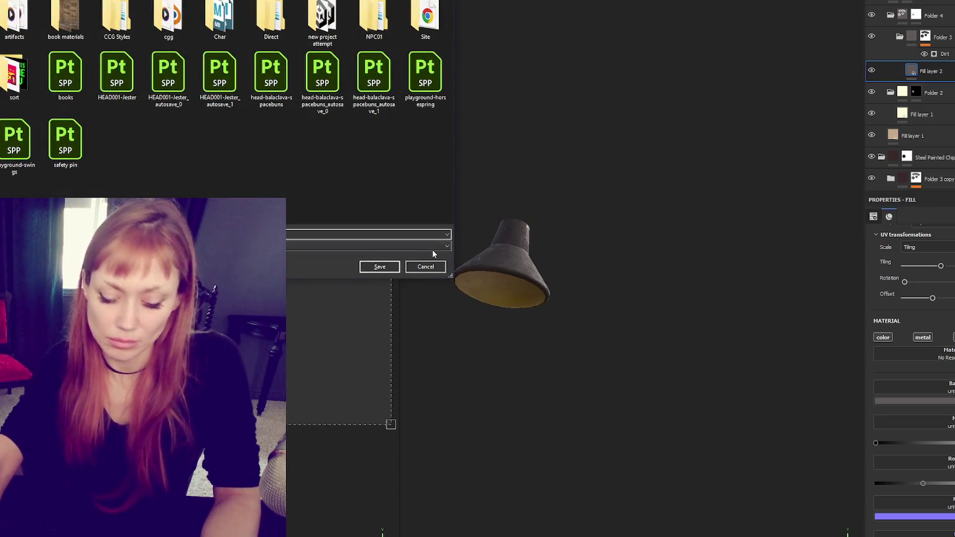
Step: Cancel the save, close Import resources, and open Export textures with its output template list
left_click(425, 266)
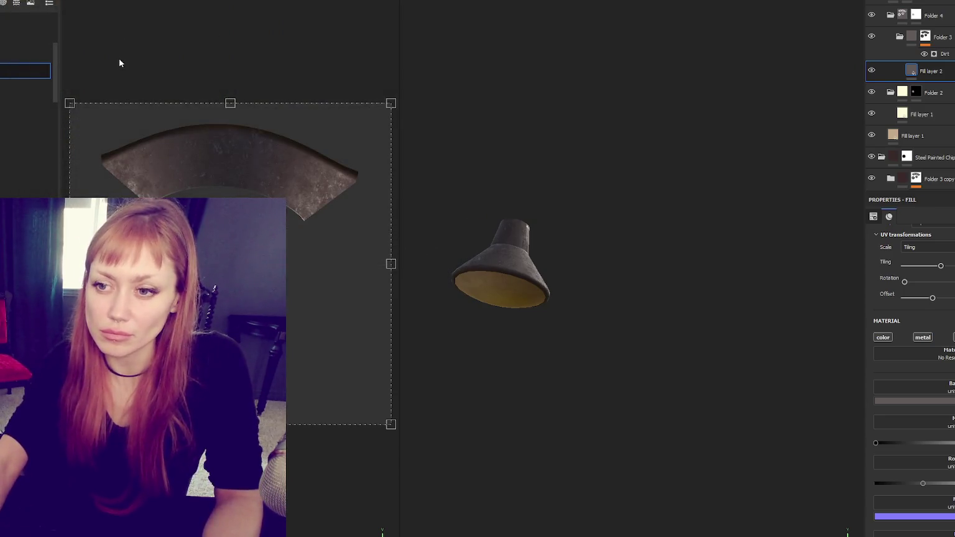
left_click(9, 69)
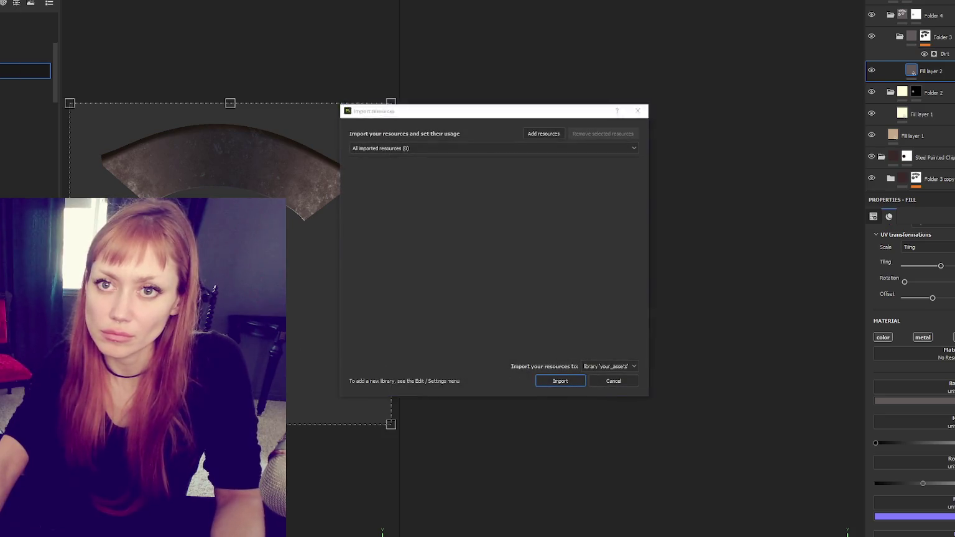
left_click(636, 111)
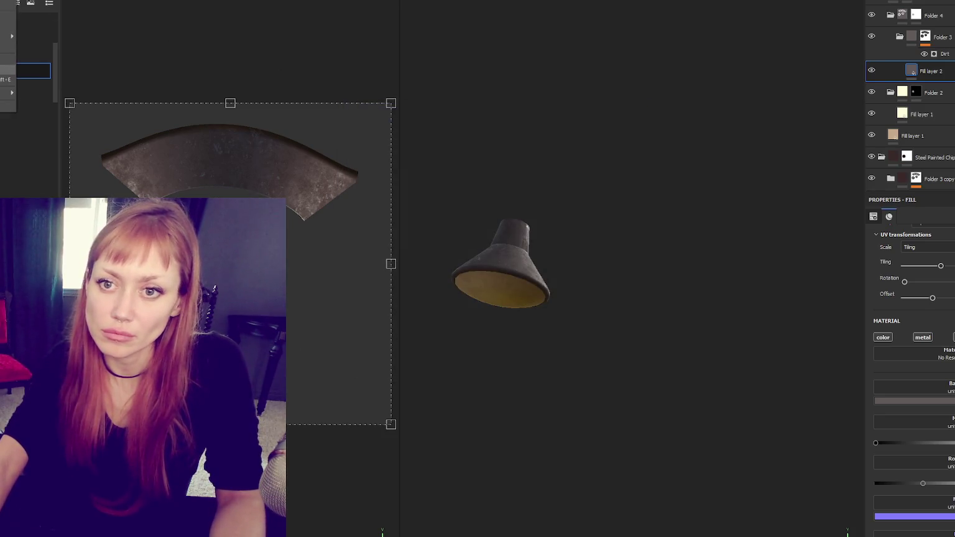
key("ctrl+shift+e")
left_click(509, 160)
Step: Export the lamp textures with the Unity HD Render Pipeline (Metallic Standard) template at 1024
scroll(531, 214, "down", 5)
left_click(533, 214)
left_click(525, 189)
left_click(515, 251)
left_click(717, 418)
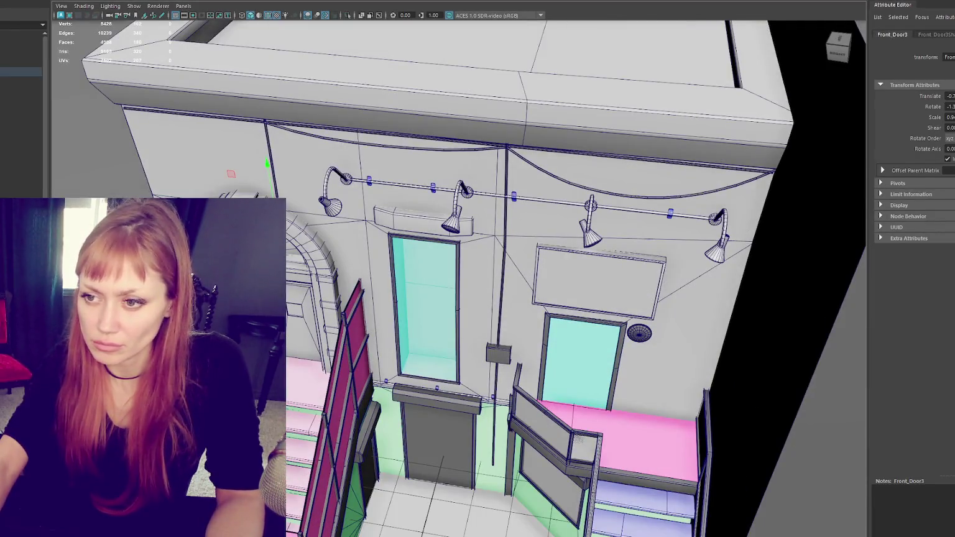
Step: In Maya, frame and tilt the wall lamp, then pick the small lamp on the door arch
key("f")
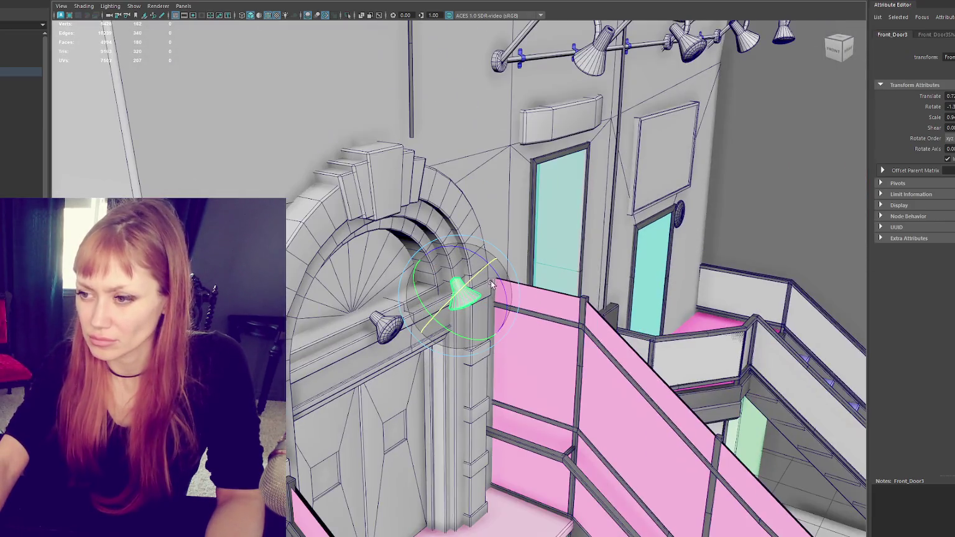
mouse_move(491, 284)
left_mouse_down()
mouse_move(485, 309)
mouse_move(417, 293)
mouse_move(375, 327)
left_mouse_up()
key("w")
left_click(380, 334)
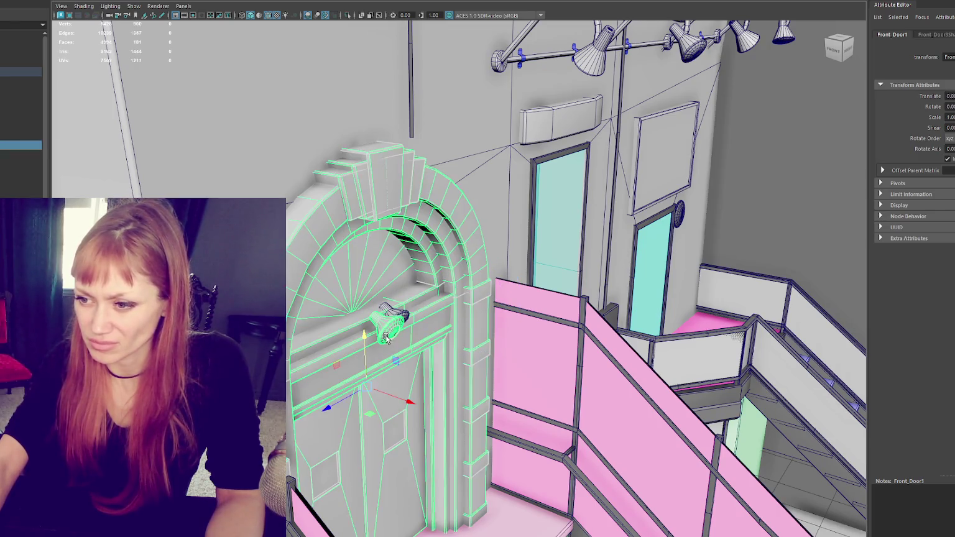
right_click(389, 337)
left_click(386, 283)
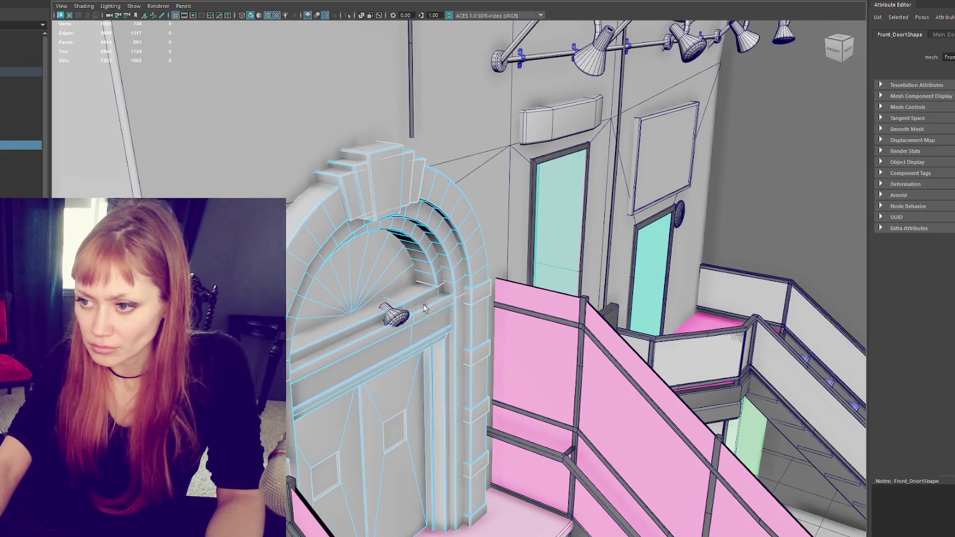
left_click(398, 320)
Step: Select the lamp above the door arch and ease its Rotate X tilt from -17 to -14
mouse_move(394, 300)
left_mouse_down("alt")
mouse_move(367, 318)
mouse_move(358, 301)
left_mouse_up("alt")
scroll(355, 297, "up", 3)
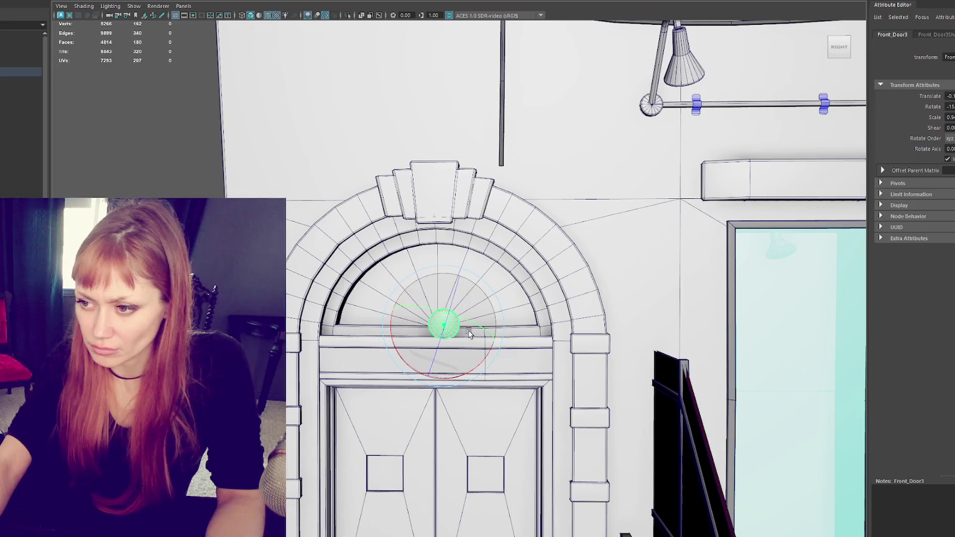
left_click_drag(423, 328, 430, 334, "alt")
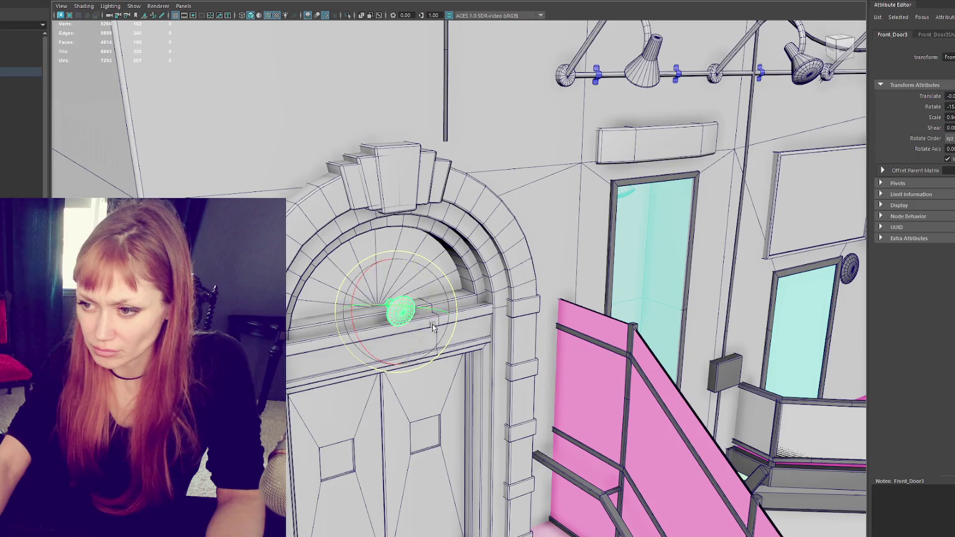
left_click_drag(400, 301, 373, 298, "alt")
scroll(373, 299, "down", 5)
left_click(289, 289)
left_click_drag(290, 290, 416, 307, "alt")
left_click(413, 304)
key("w")
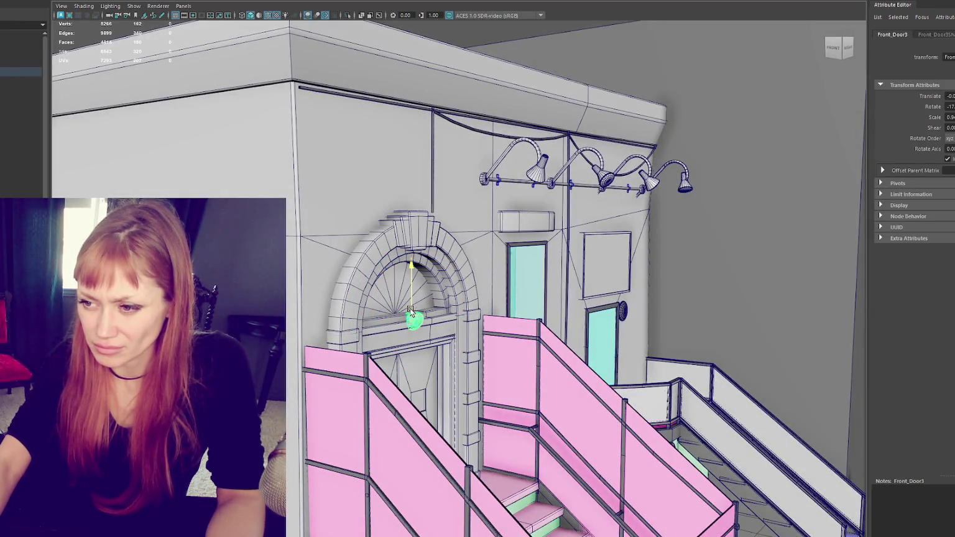
key("f")
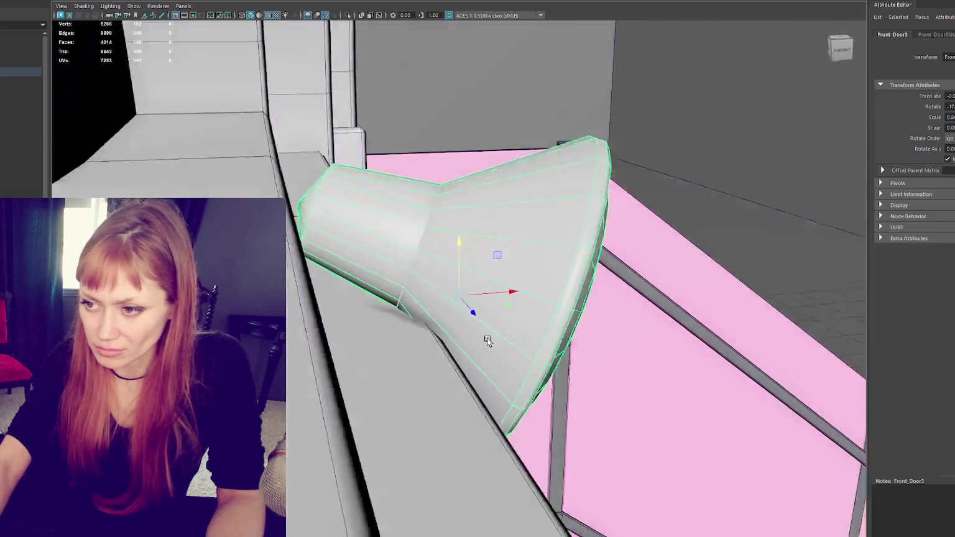
key("[")
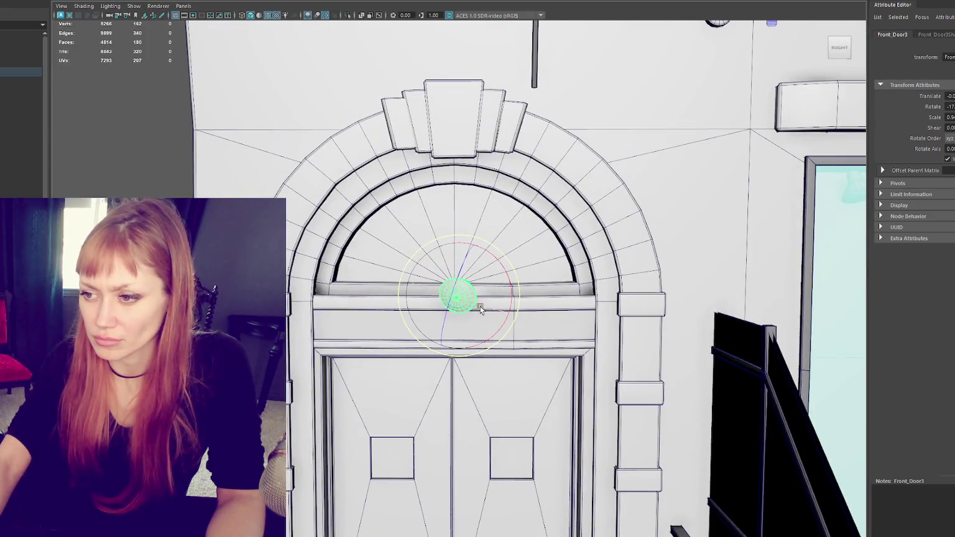
left_click_drag(479, 309, 482, 302)
key("Up")
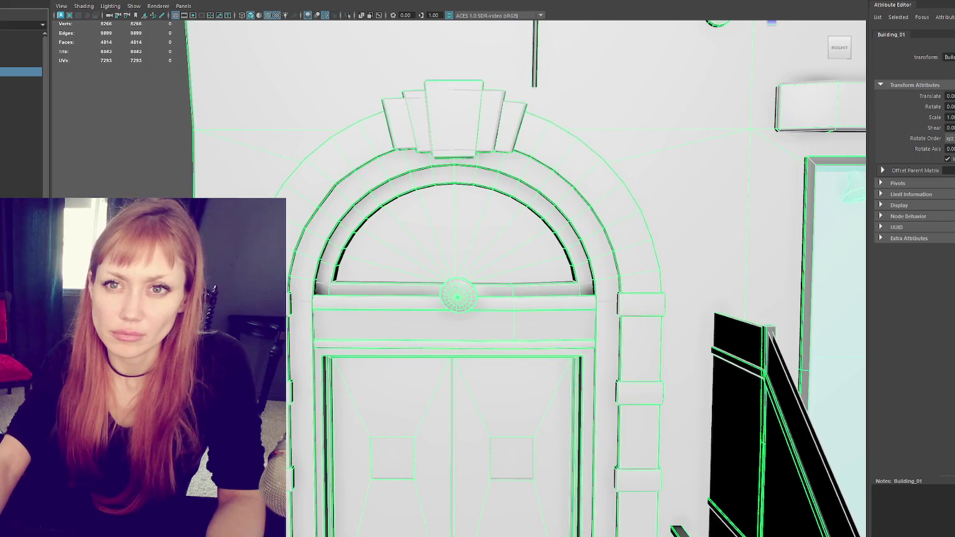
key("Escape")
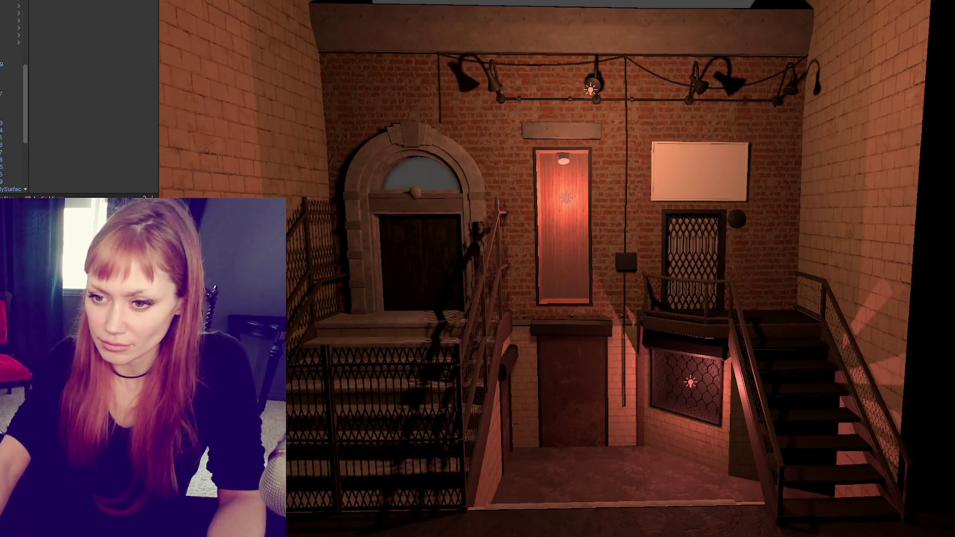
Step: Open the lamp asset's options in the Project window, then nudge the lamp into place above the arch
right_click(48, 119)
key("Escape")
left_click_drag(414, 193, 416, 193)
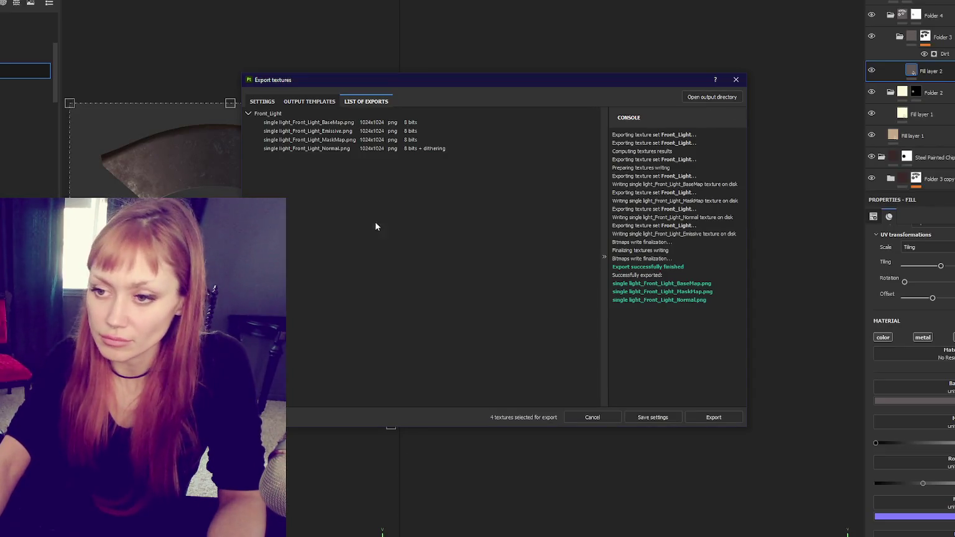
left_click(735, 80)
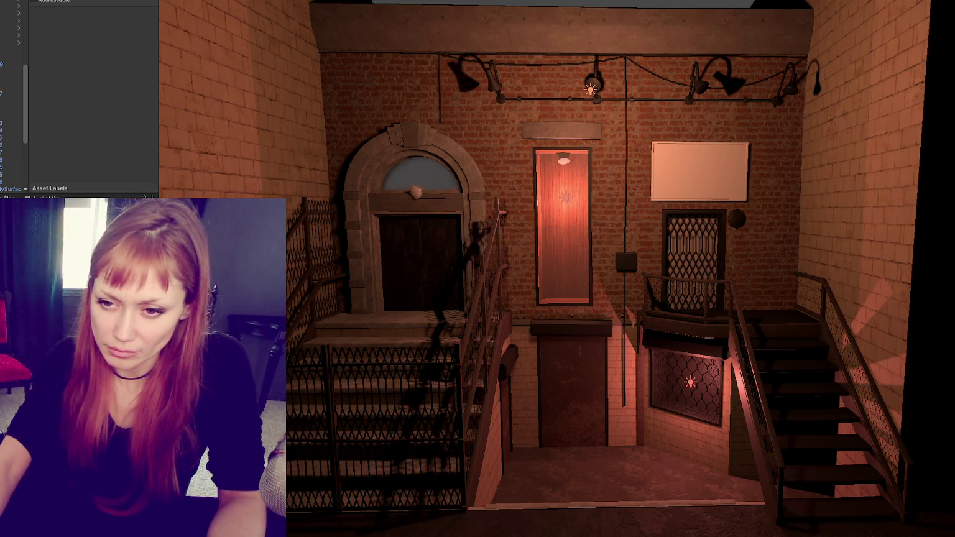
scroll(93, 93, "down", 2)
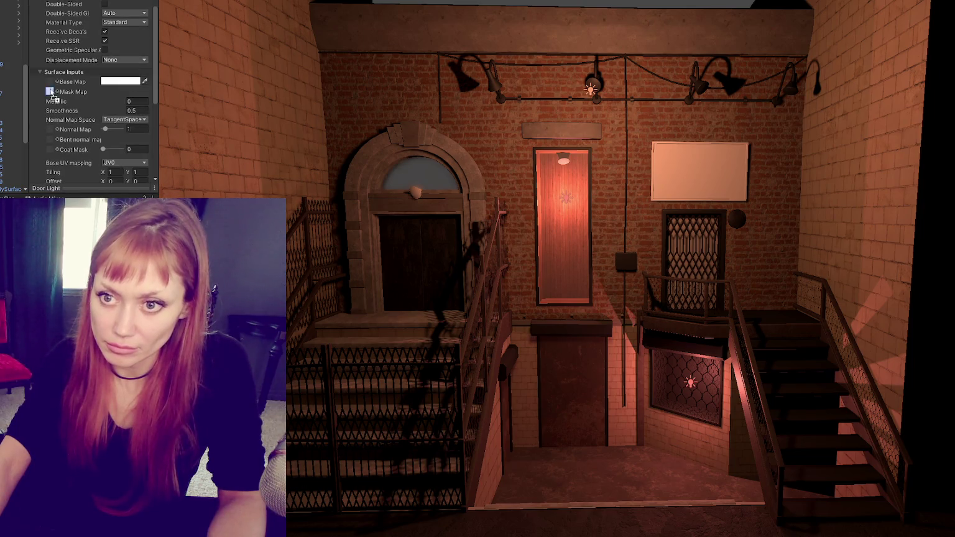
scroll(378, 197, "up", 3)
scroll(378, 197, "up", 5)
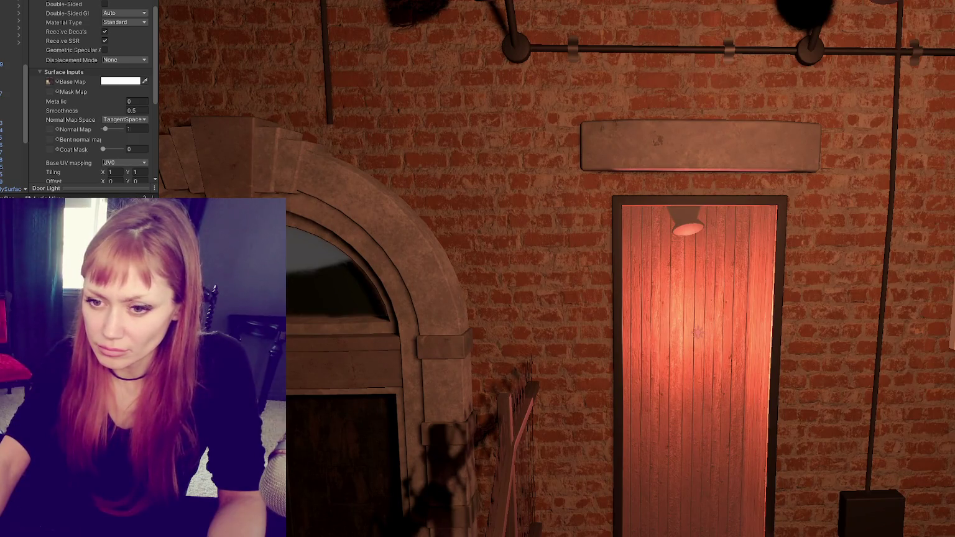
right_click(6, 98)
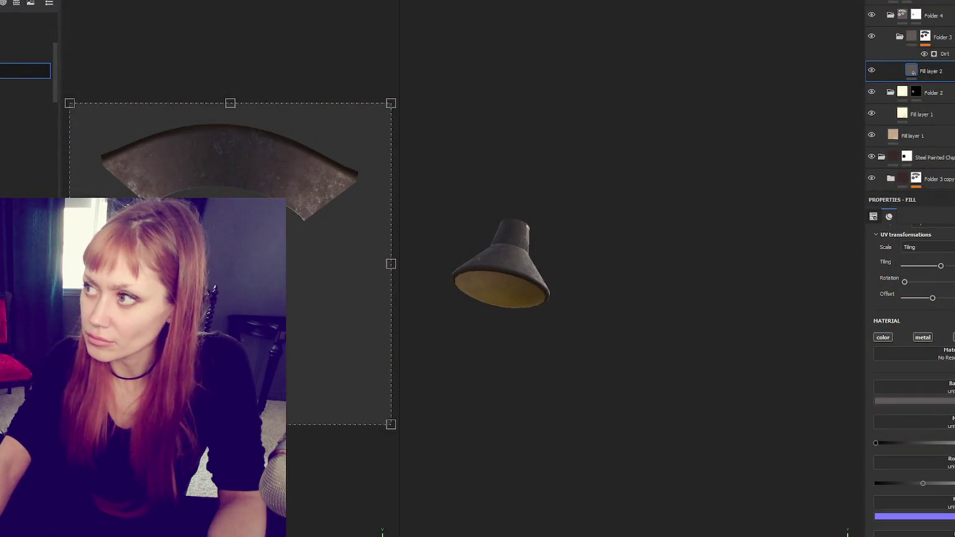
left_click(481, 266)
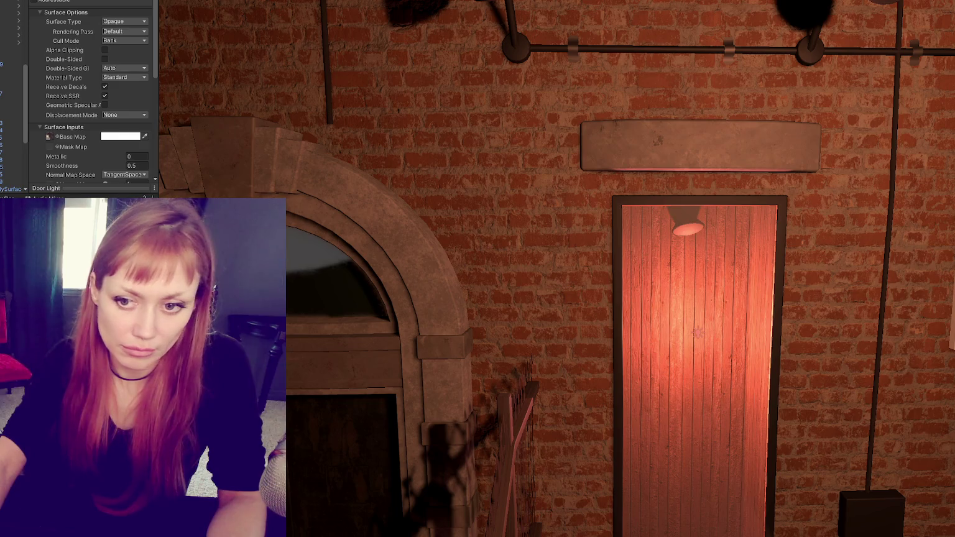
Step: Assign the mask texture to Mask Map, set Front_Light_Normal to Normal map, and assign it to Normal Map
scroll(53, 98, "down", 3)
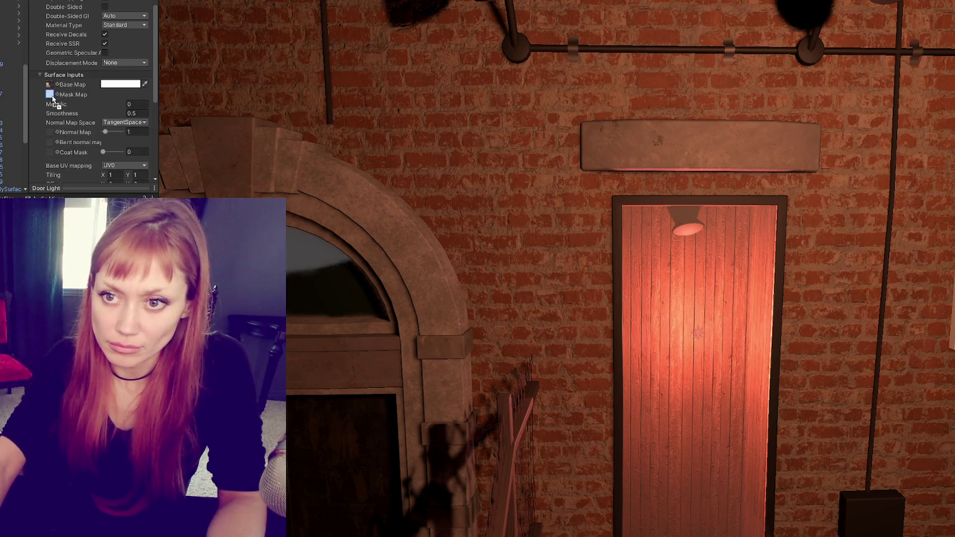
left_click_drag(53, 98, 53, 97)
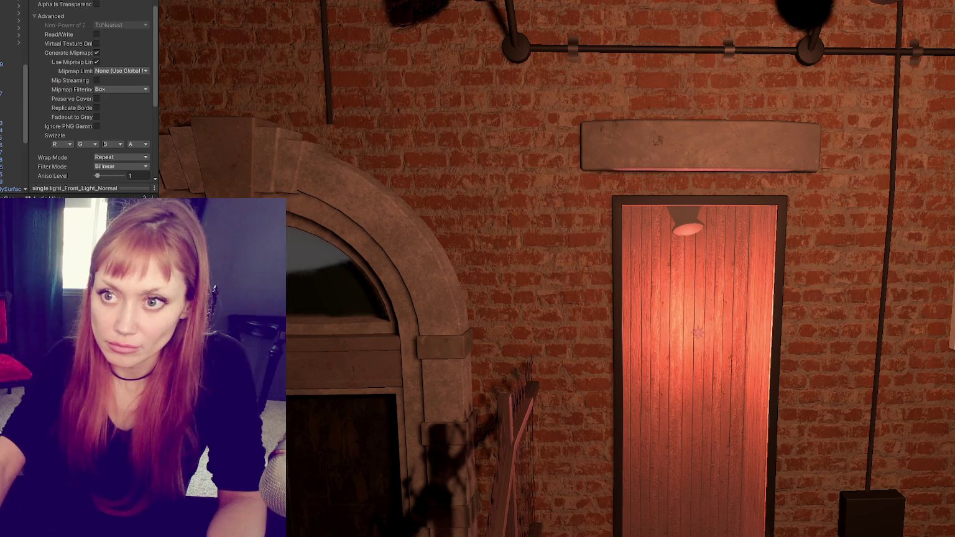
scroll(93, 93, "up", 3)
left_click(121, 15)
left_click(124, 36)
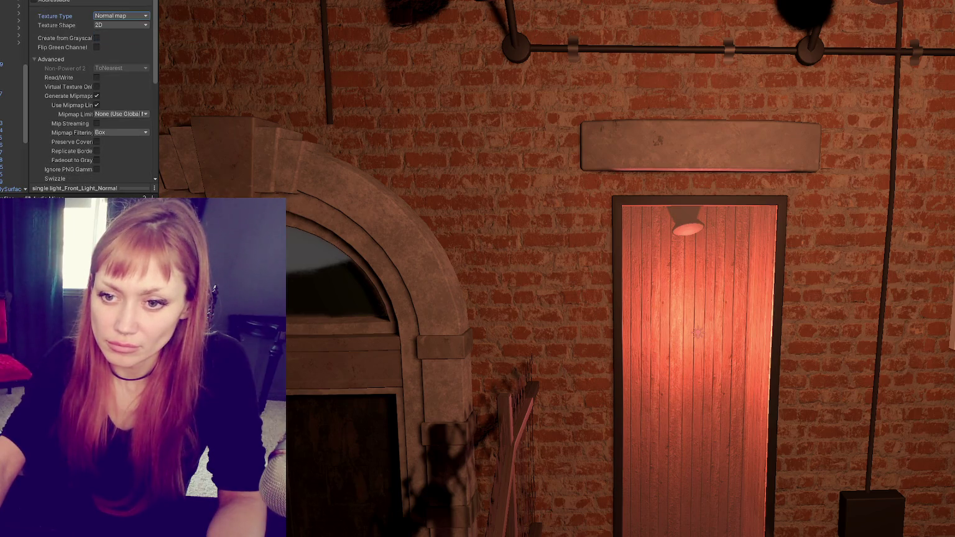
left_click(495, 274)
scroll(67, 10, "down", 5)
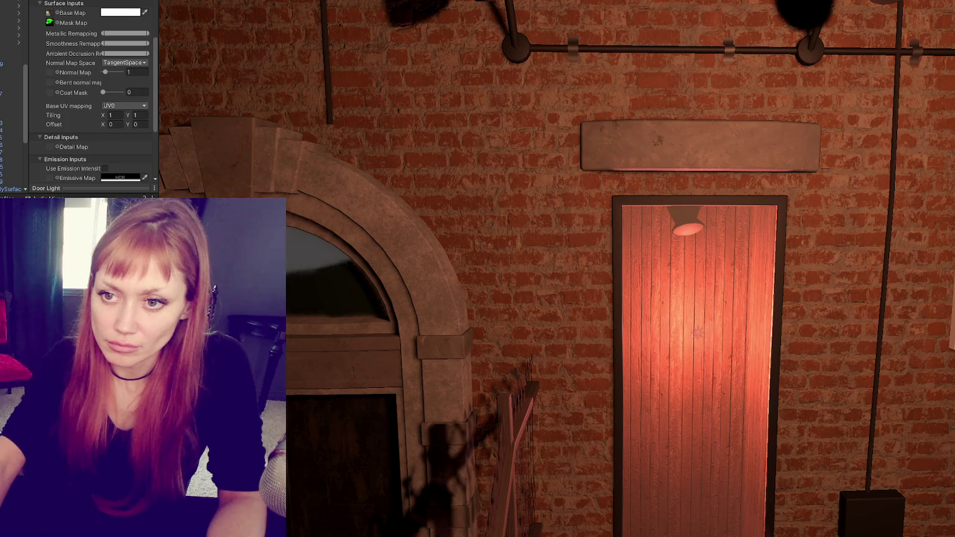
left_click_drag(67, 10, 49, 17)
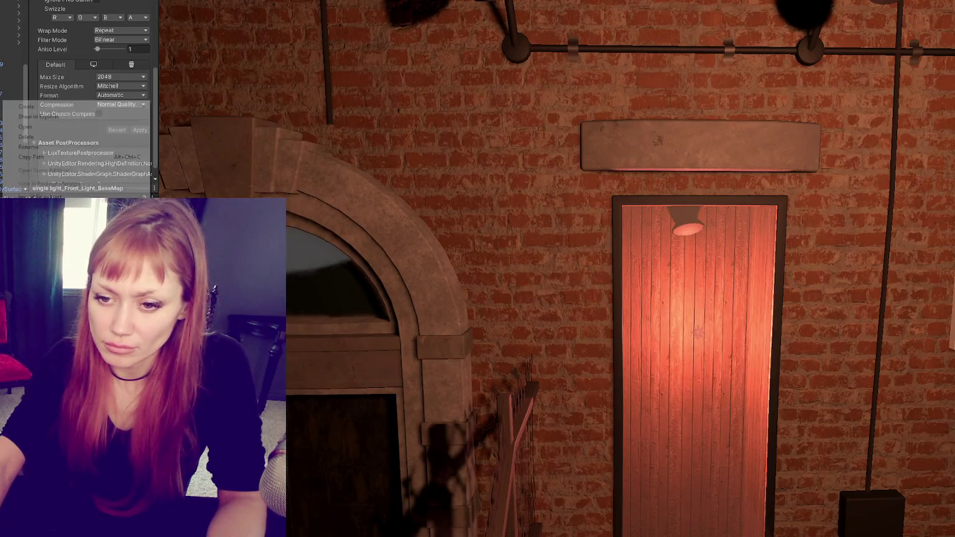
Step: Open the BaseMap in Photoshop, lasso around the dark area, and fill it black on a new layer
right_click(3, 102)
left_click(77, 127)
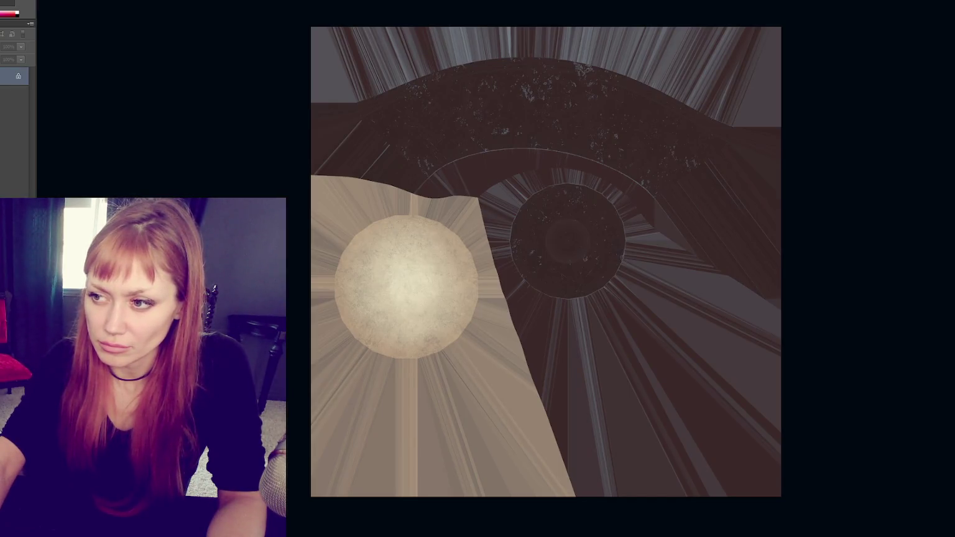
left_click(291, 174)
left_click(412, 196)
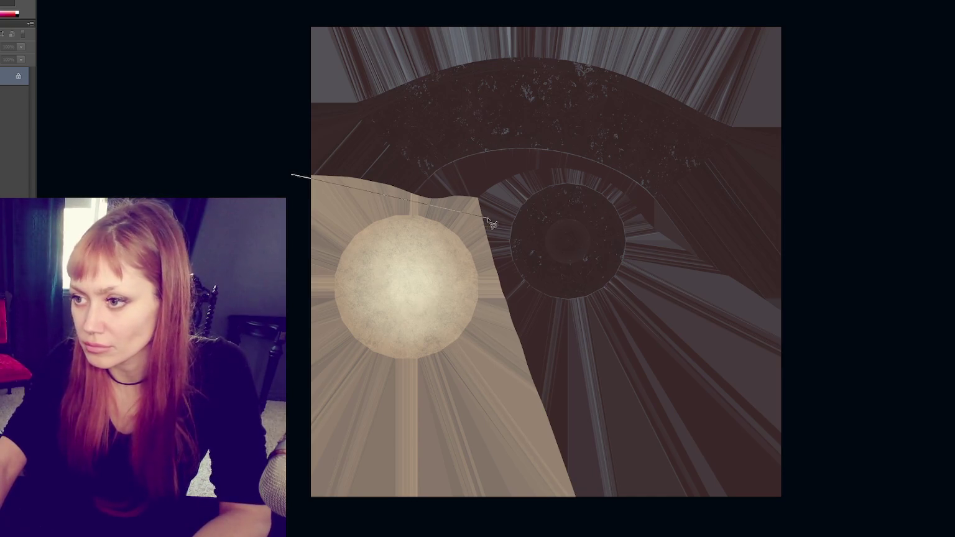
left_click(476, 199)
left_click(561, 515)
left_click(843, 515)
left_click(817, 0)
left_click(257, 4)
double_click(268, 108)
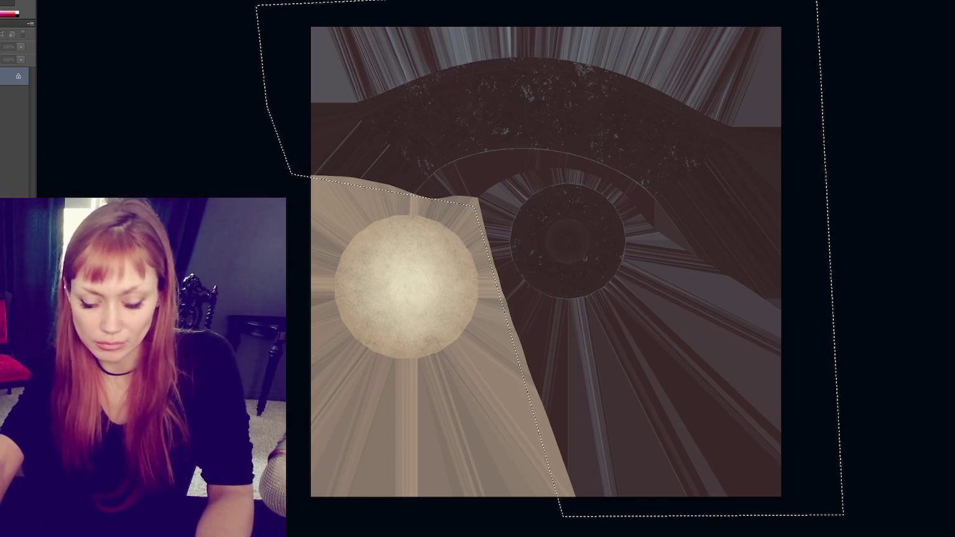
key("ctrl+j")
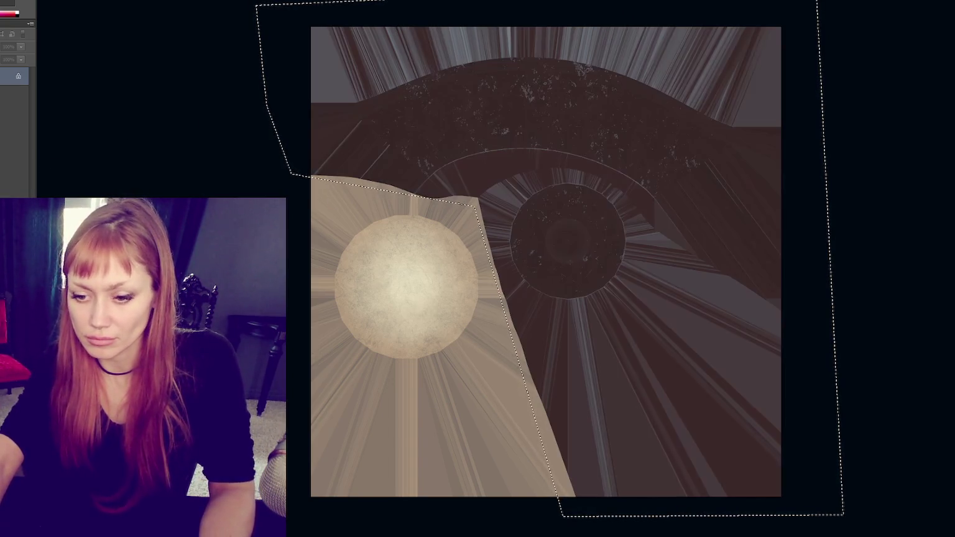
key("alt+BackSpace")
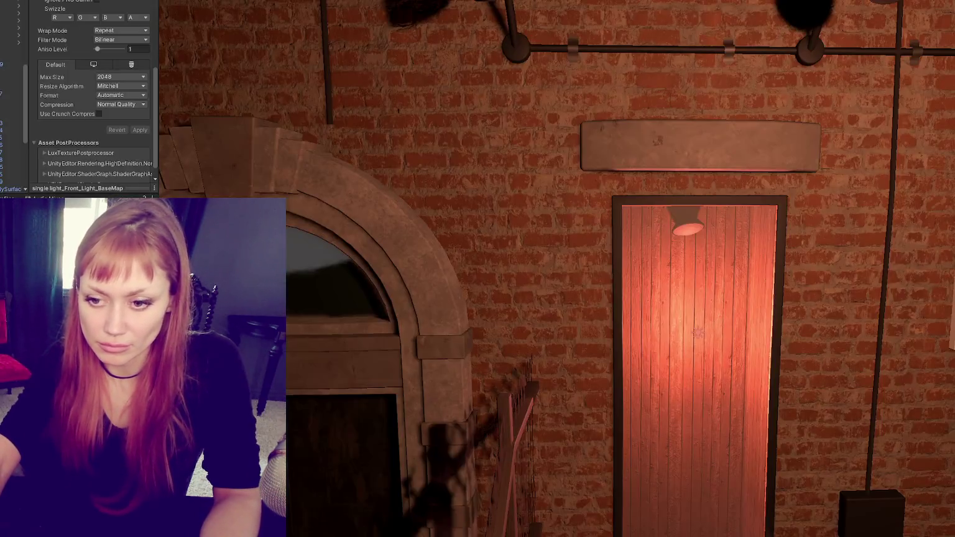
Step: Enable Use Emission Intensity, check the emissive colour, and widen the Inspector
scroll(111, 124, "down", 5)
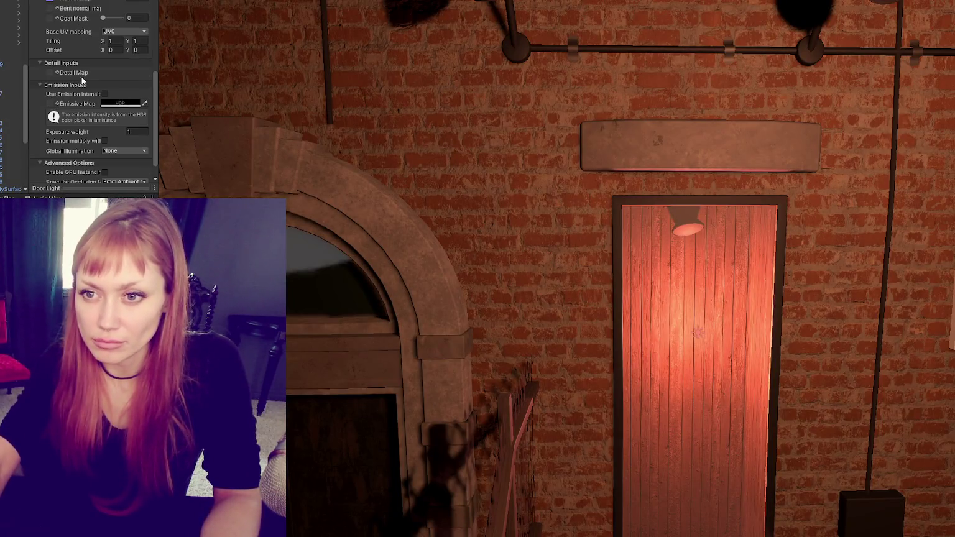
scroll(93, 99, "down", 1)
left_click(105, 75)
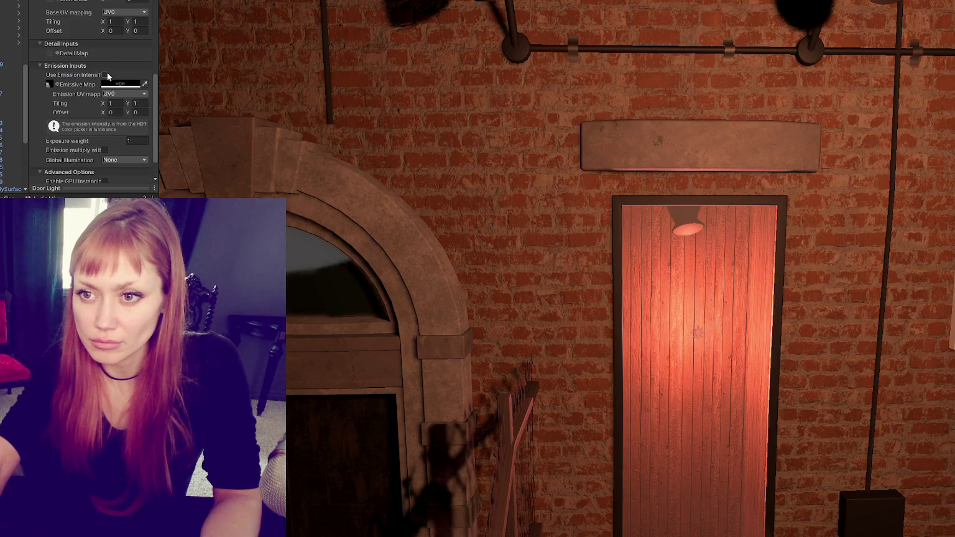
left_click(105, 85)
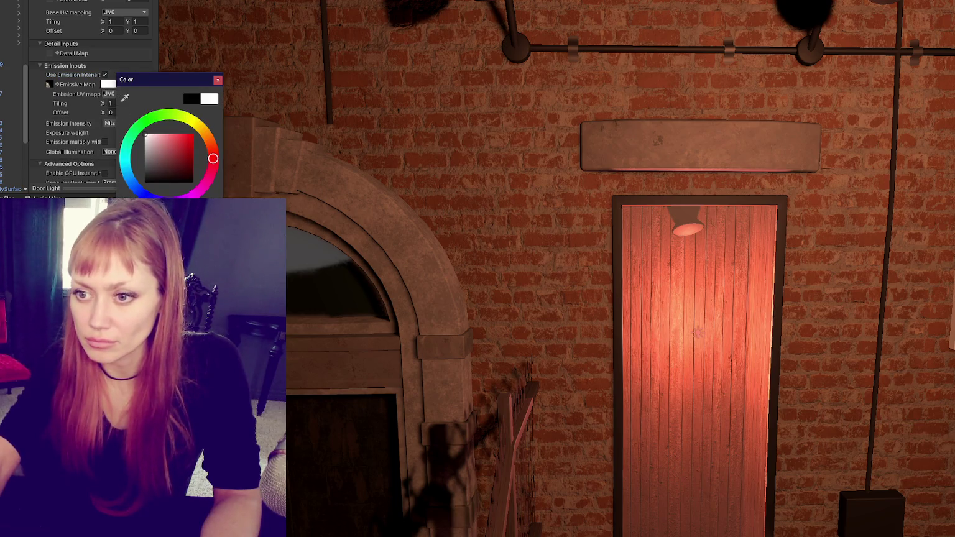
left_click(217, 80)
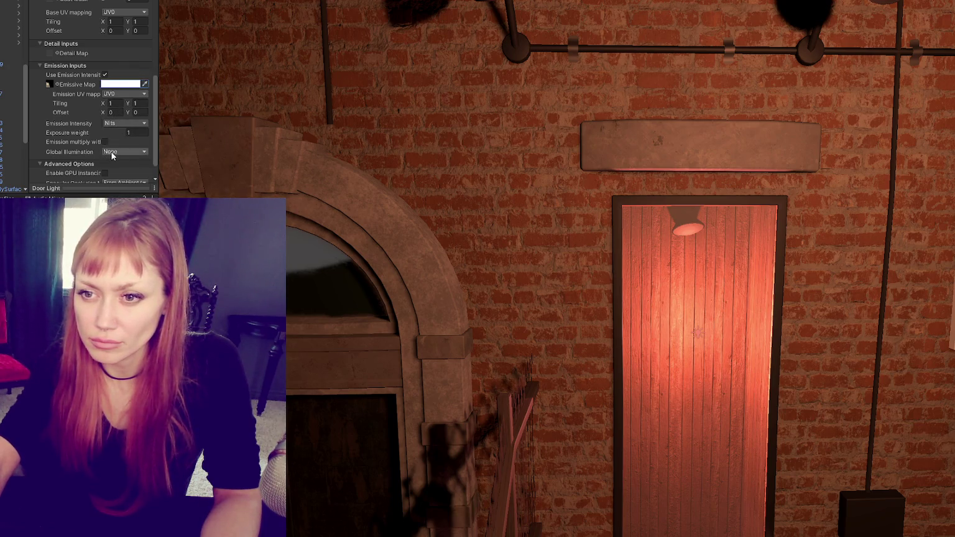
left_click_drag(155, 151, 217, 149)
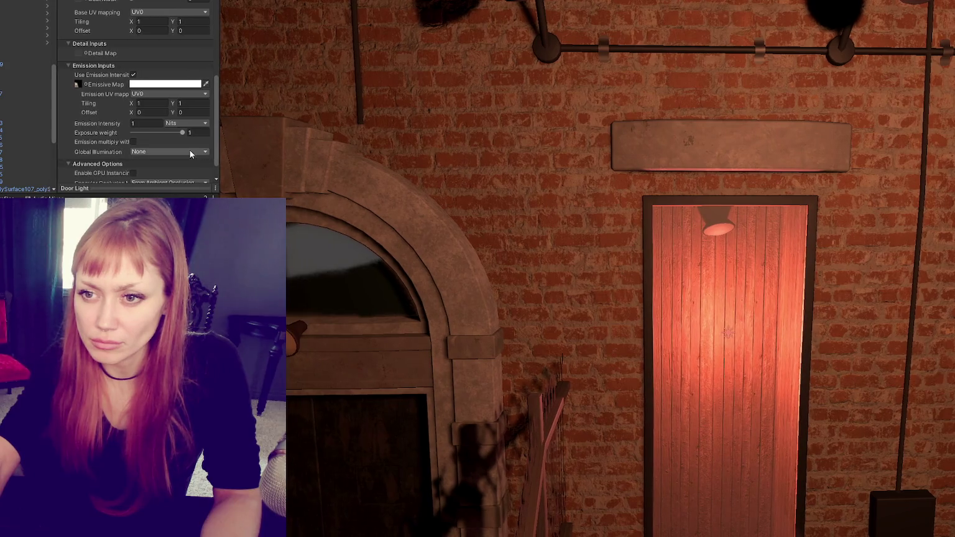
Step: Set the Door Light emission intensity to 3000 nits, correcting an initial 10000
left_click(154, 123)
type("10000")
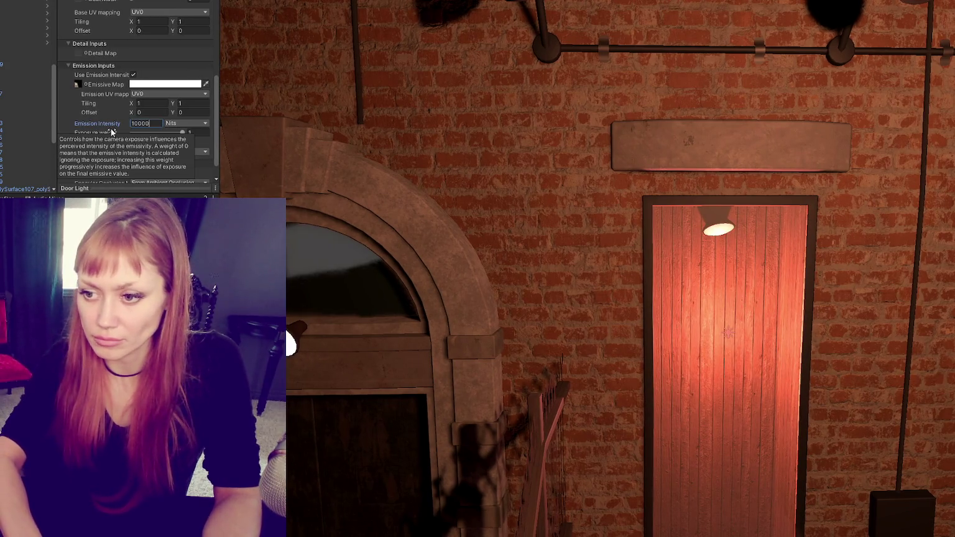
mouse_move(734, 261)
left_mouse_down()
mouse_move(641, 253)
mouse_move(672, 245)
mouse_move(656, 236)
mouse_move(646, 199)
mouse_move(637, 104)
left_mouse_up()
scroll(637, 104, "down", 3)
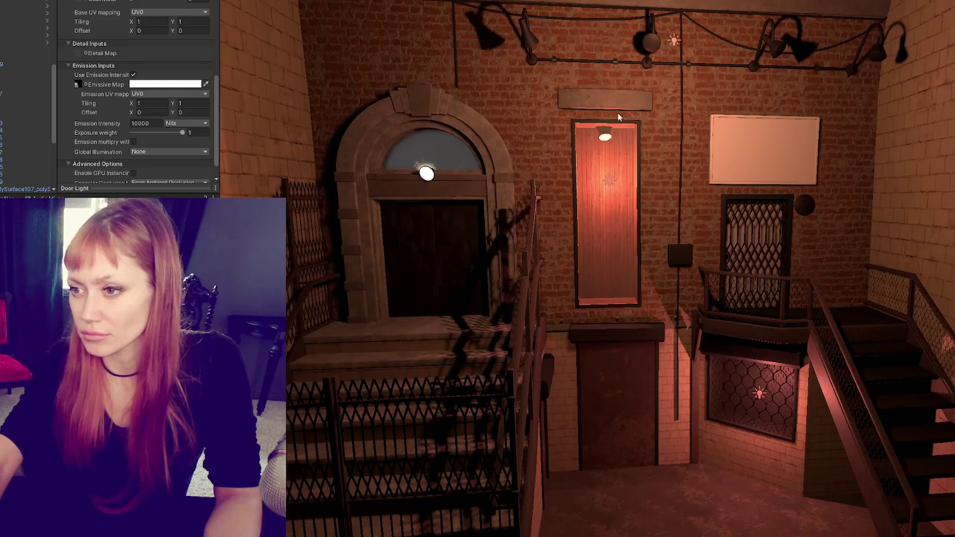
left_click(147, 124)
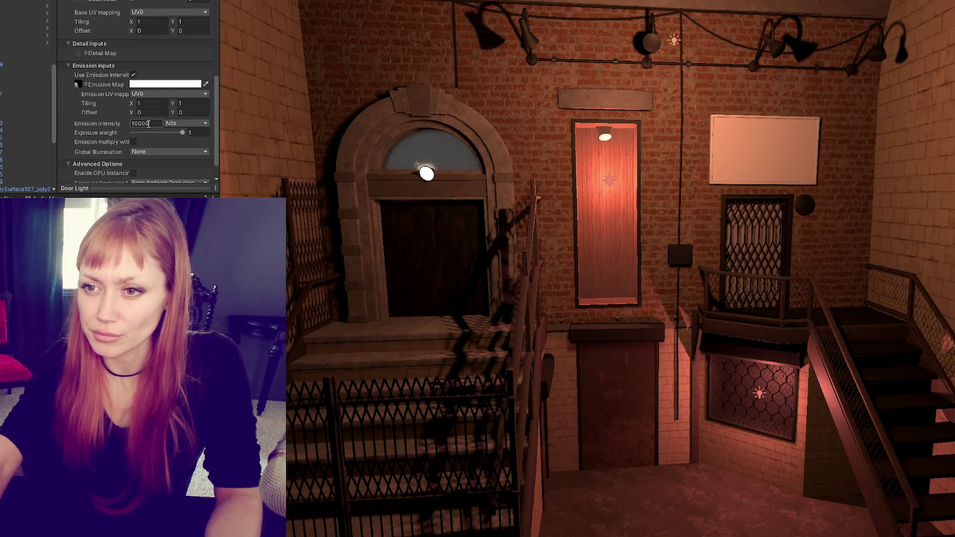
key("BackSpace")
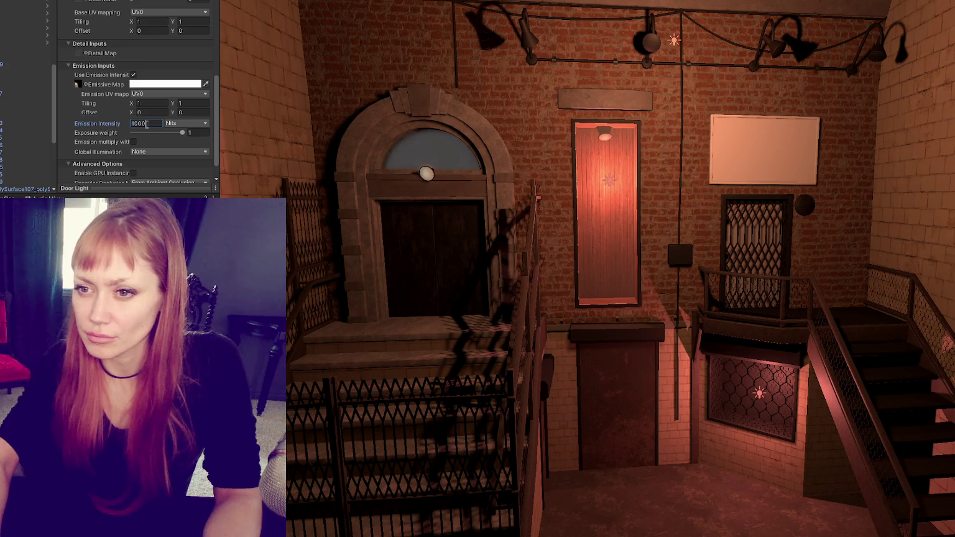
type("3")
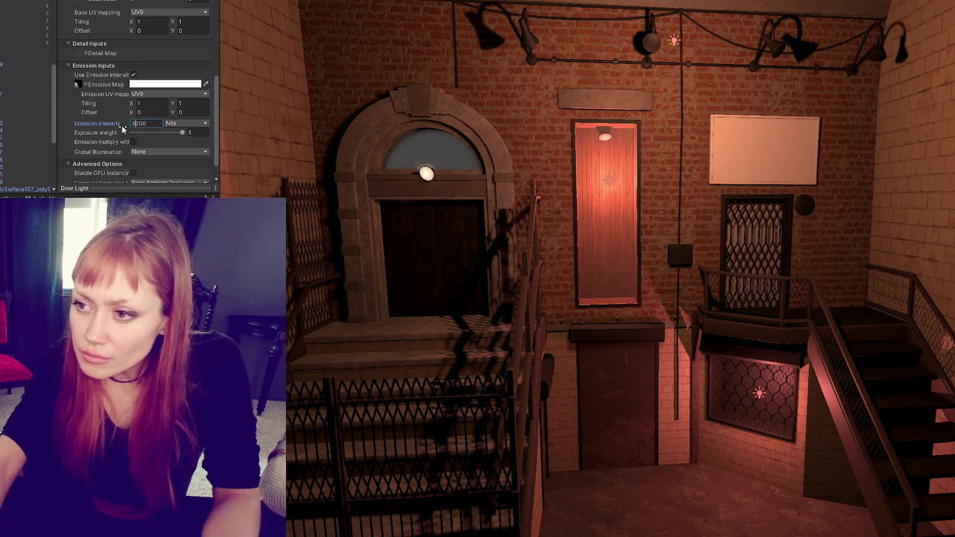
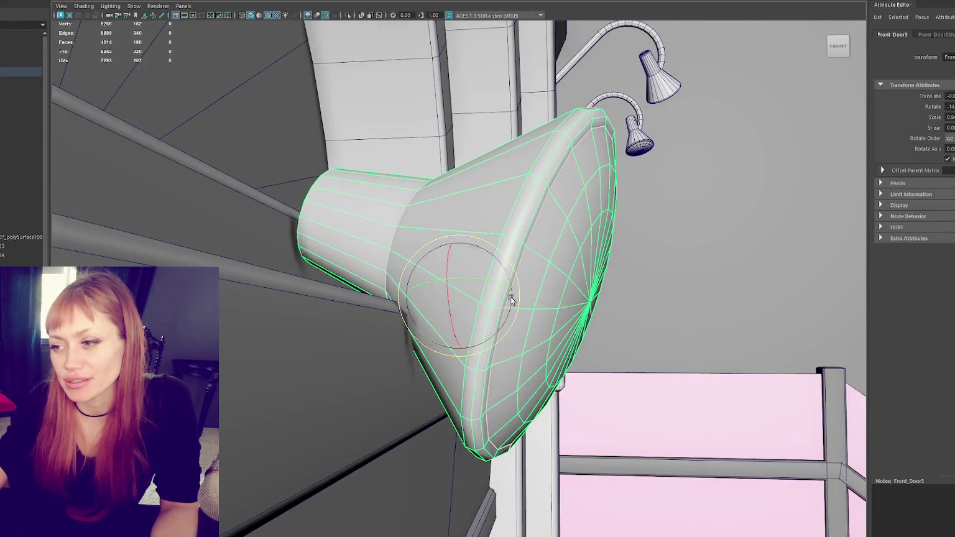
Step: Tilt the lamp shade a bit more and lift it slightly up the track rail
left_click_drag(513, 292, 498, 304)
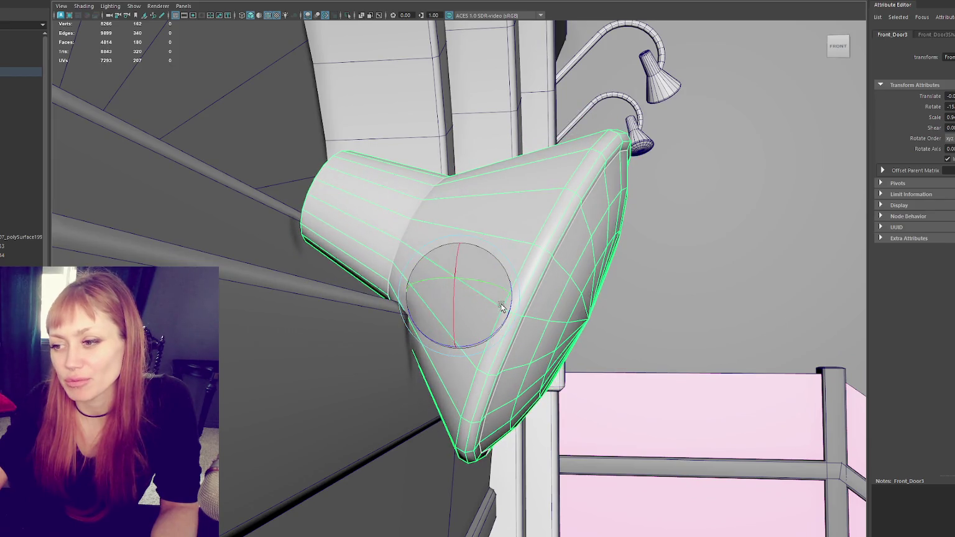
key("w")
left_click_drag(459, 246, 458, 230)
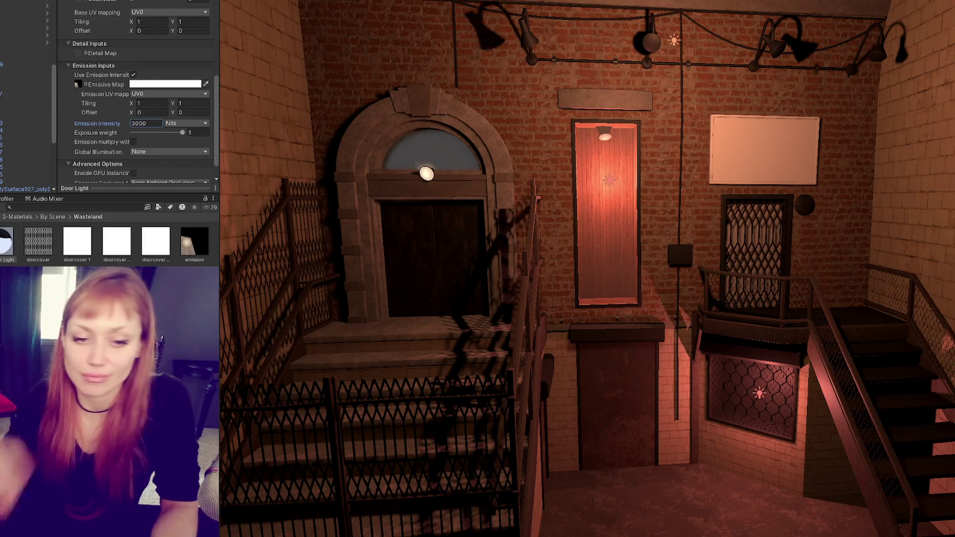
Step: Zoom out in the Unity Scene view to frame the glowing brick doorway courtyard
scroll(653, 201, "down", 3)
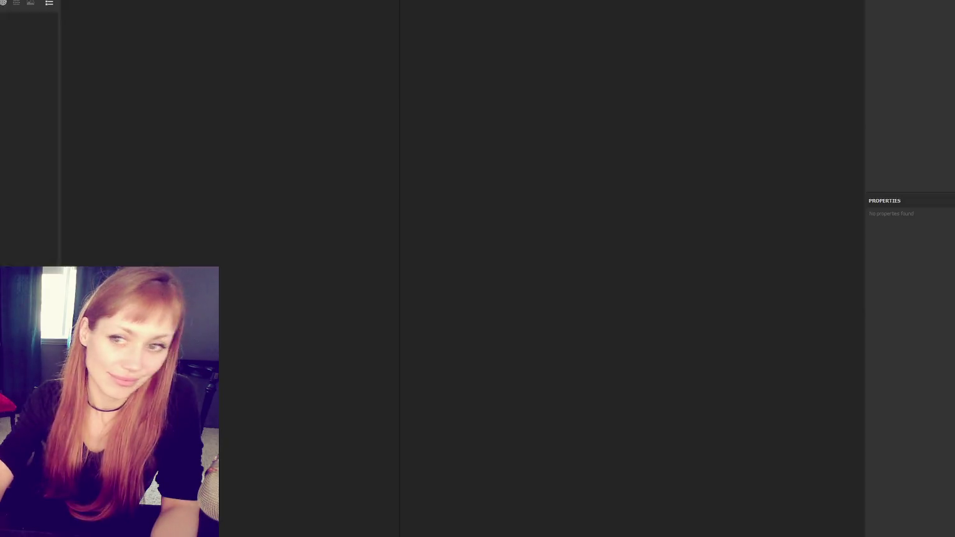
Step: Create a new Substance Painter project from the track-light rail mesh file
key("ctrl+n")
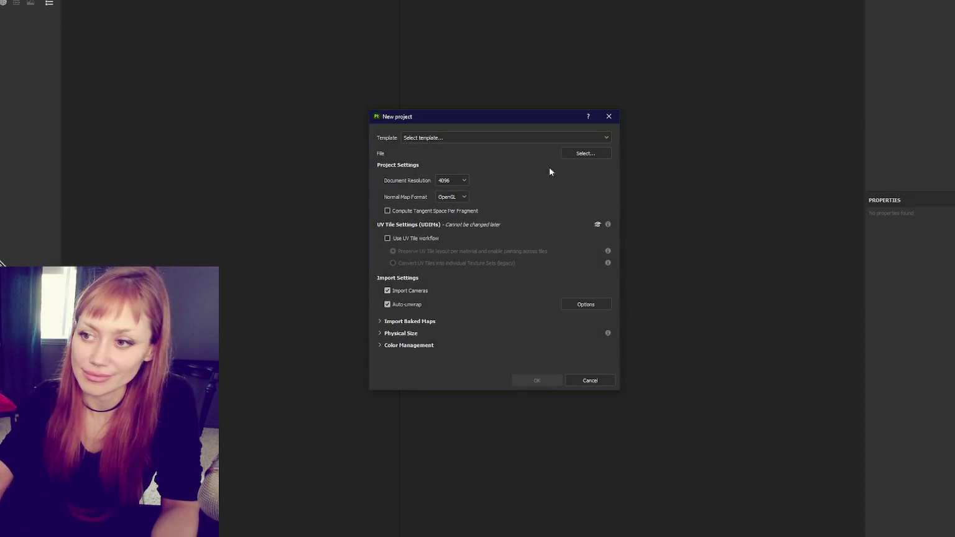
left_click(594, 155)
double_click(784, 252)
key("Return")
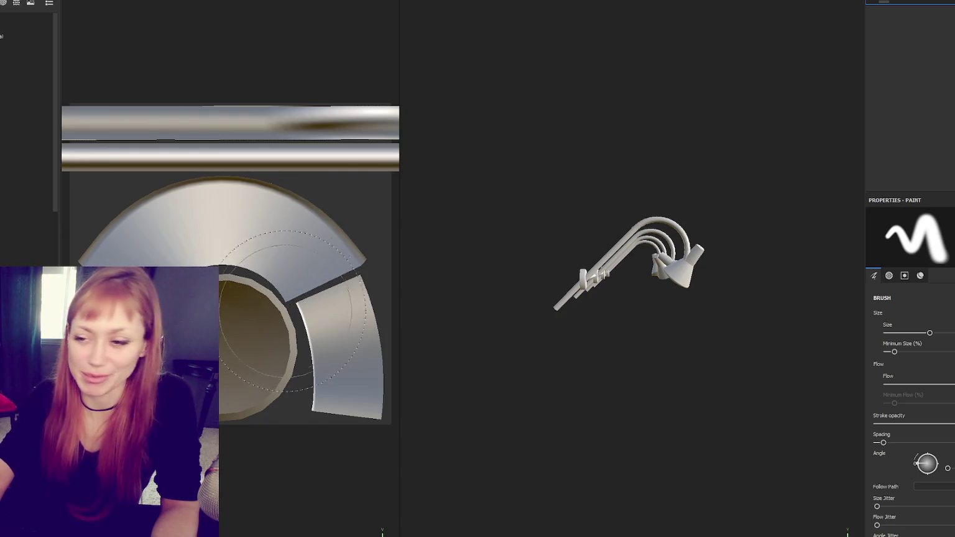
Step: View the four-lamp rail in 3D-only mode from several angles and apply Copper Red Bleached
key("F2")
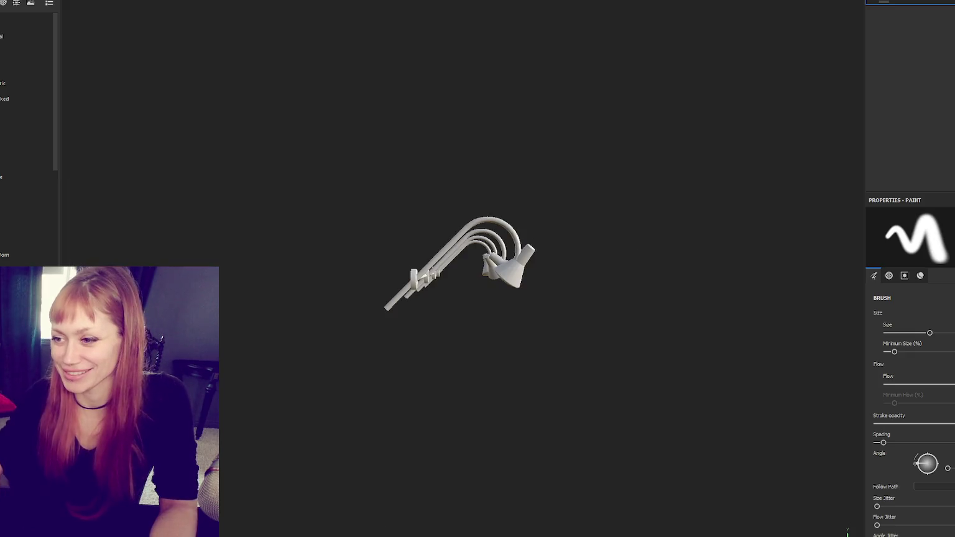
mouse_move(727, 98)
left_mouse_down("alt")
mouse_move(475, 85)
mouse_move(494, 143)
mouse_move(467, 162)
mouse_move(531, 119)
left_mouse_up("alt")
mouse_move(660, 128)
left_mouse_down("alt")
mouse_move(549, 115)
mouse_move(642, 124)
left_mouse_up("alt")
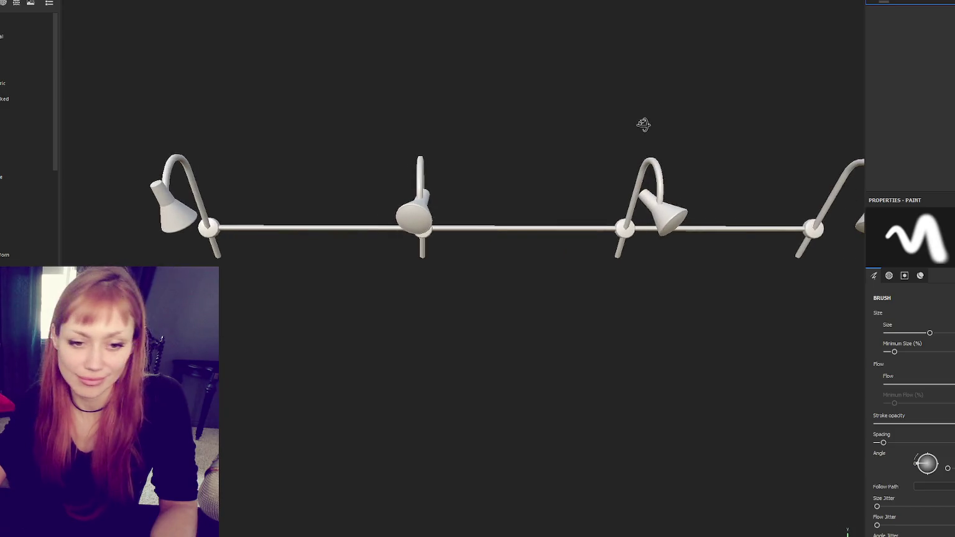
left_click_drag(571, 141, 589, 143, "alt")
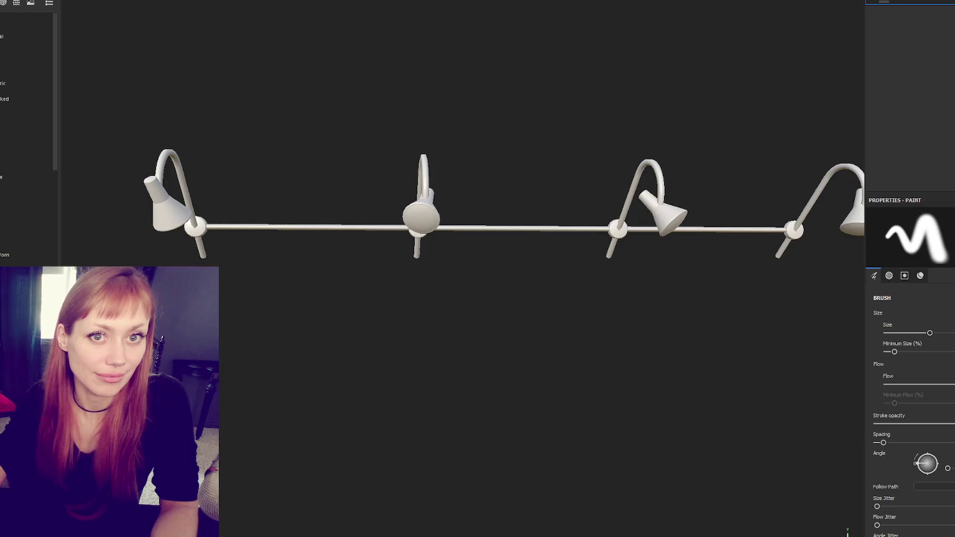
mouse_move(330, 203)
left_mouse_down()
mouse_move(561, 212)
mouse_move(427, 203)
mouse_move(337, 128)
mouse_move(214, 255)
mouse_move(230, 301)
left_mouse_up()
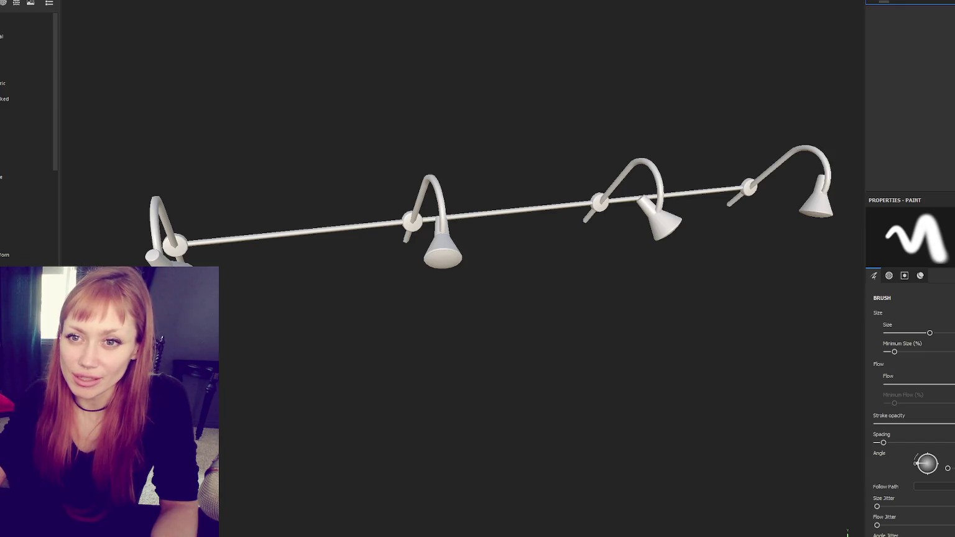
scroll(25, 137, "down", 5)
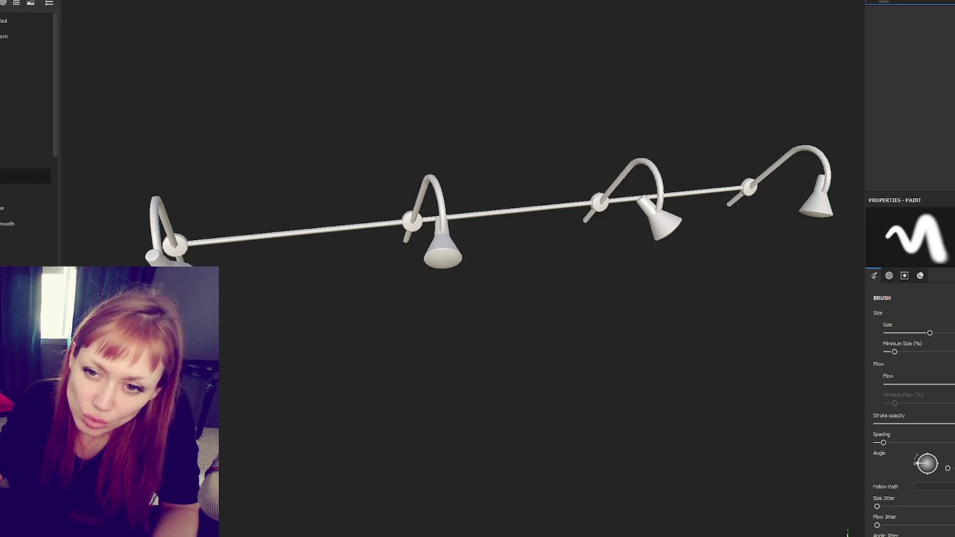
mouse_move(25, 177)
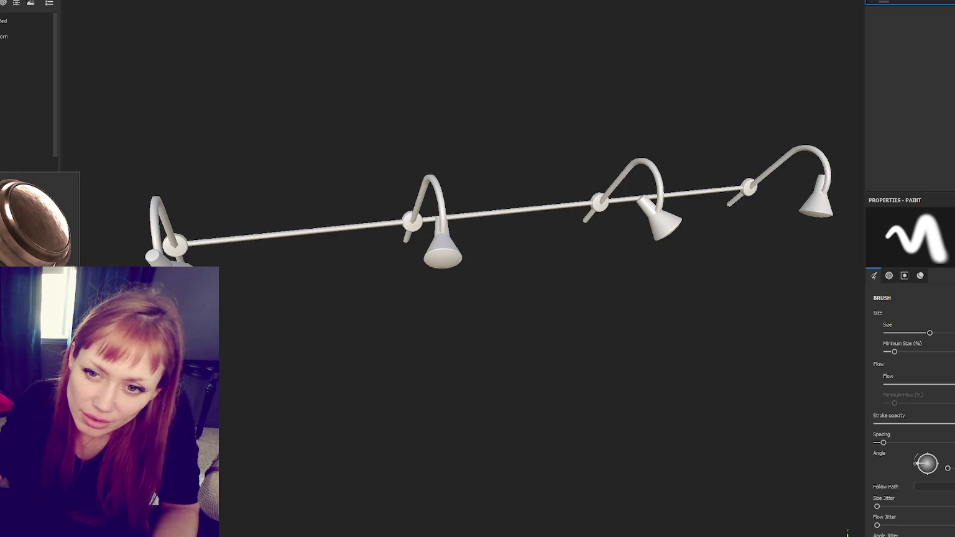
left_click(25, 177)
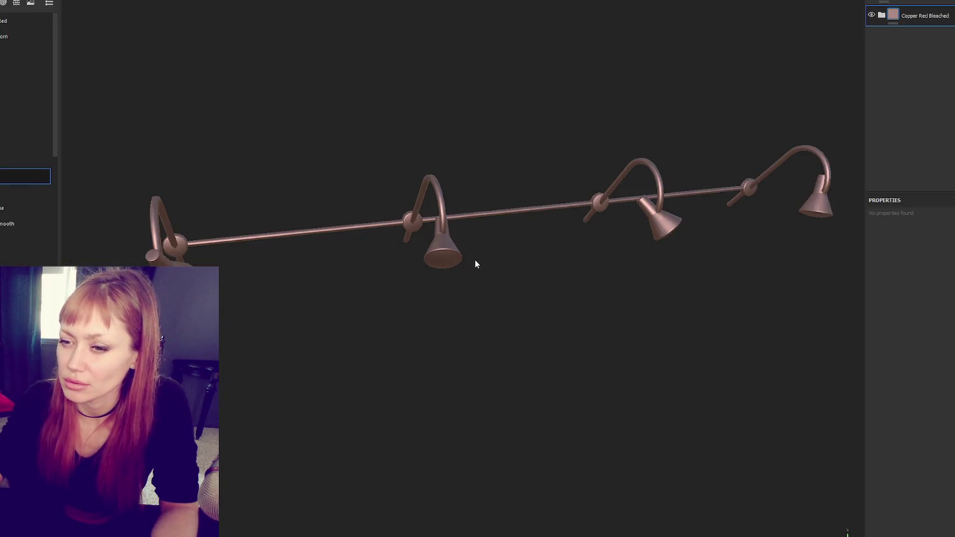
Step: Add the Iron Old material as a layer and orbit to inspect the forged iron finish
scroll(5, 221, "down", 5)
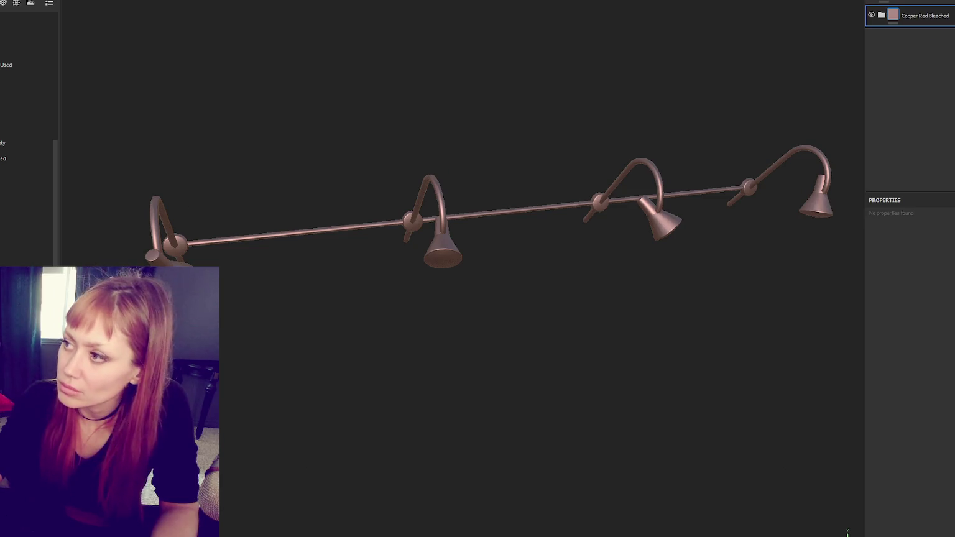
left_click_drag(28, 252, 870, 20)
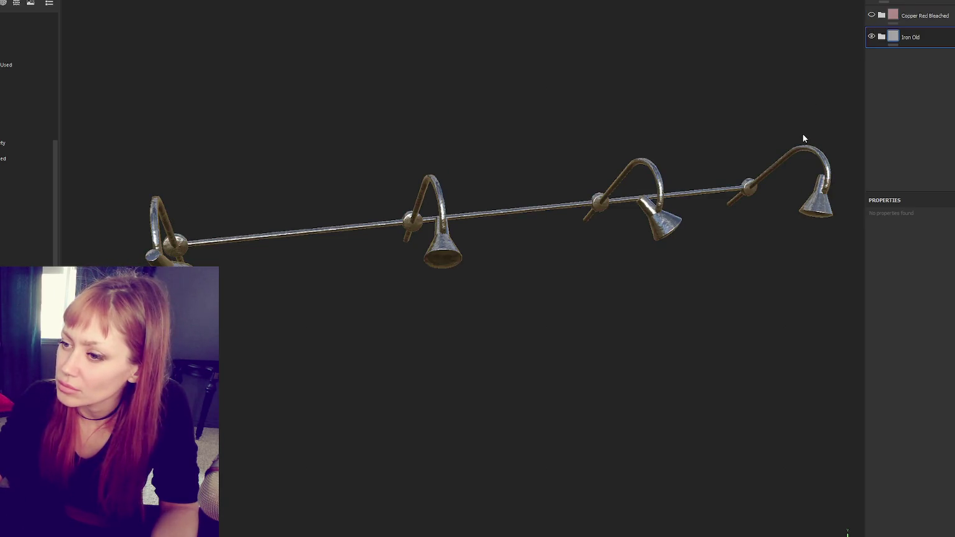
mouse_move(513, 210)
left_mouse_down()
mouse_move(319, 198)
mouse_move(422, 128)
mouse_move(610, 188)
mouse_move(544, 175)
mouse_move(443, 225)
left_mouse_up()
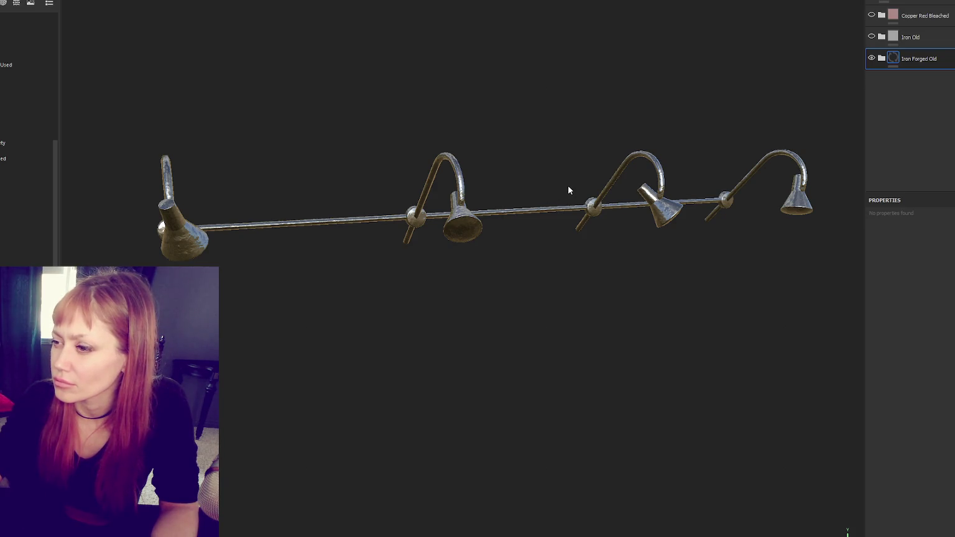
mouse_move(567, 185)
left_mouse_down()
mouse_move(646, 188)
mouse_move(739, 168)
mouse_move(580, 135)
mouse_move(514, 165)
left_mouse_up()
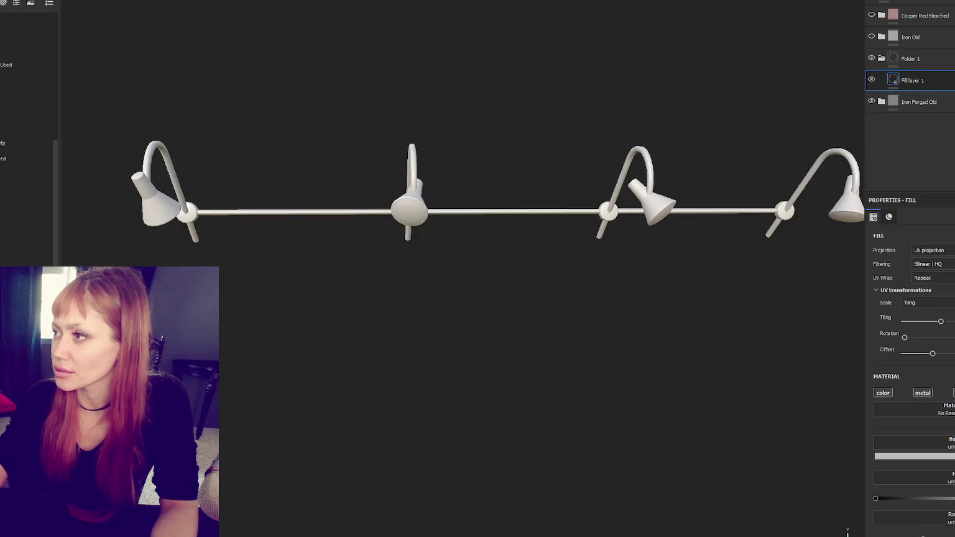
Step: Give Folder 1 a black mask and select that mask for editing
right_click(939, 80)
left_click(938, 78)
left_click(913, 79)
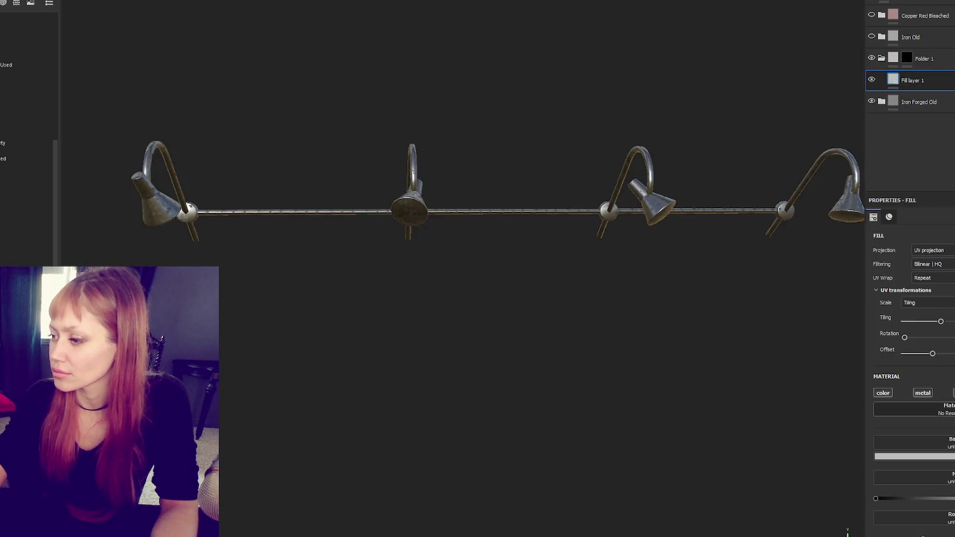
left_click(907, 57)
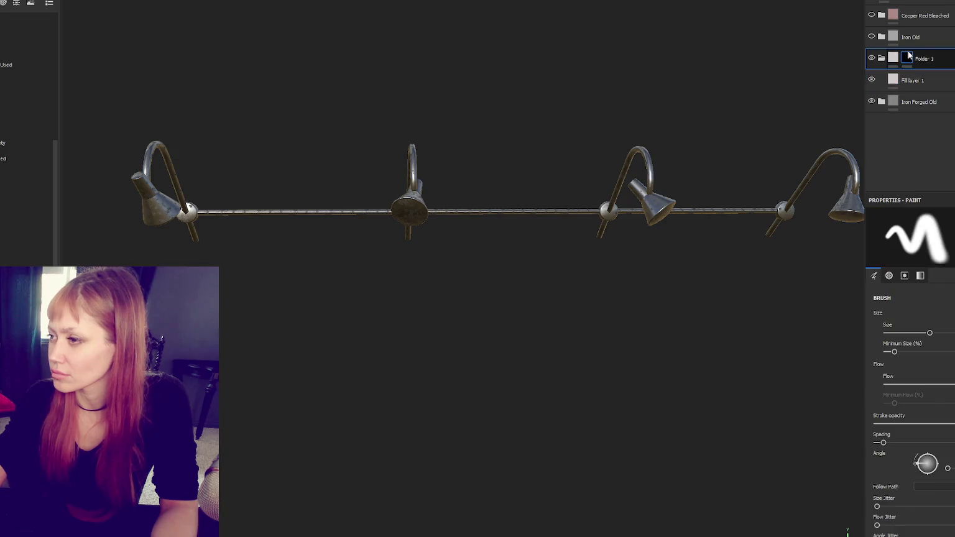
Step: In split UV view, polygon-fill the lamp's round disc cap into the mask
key("F1")
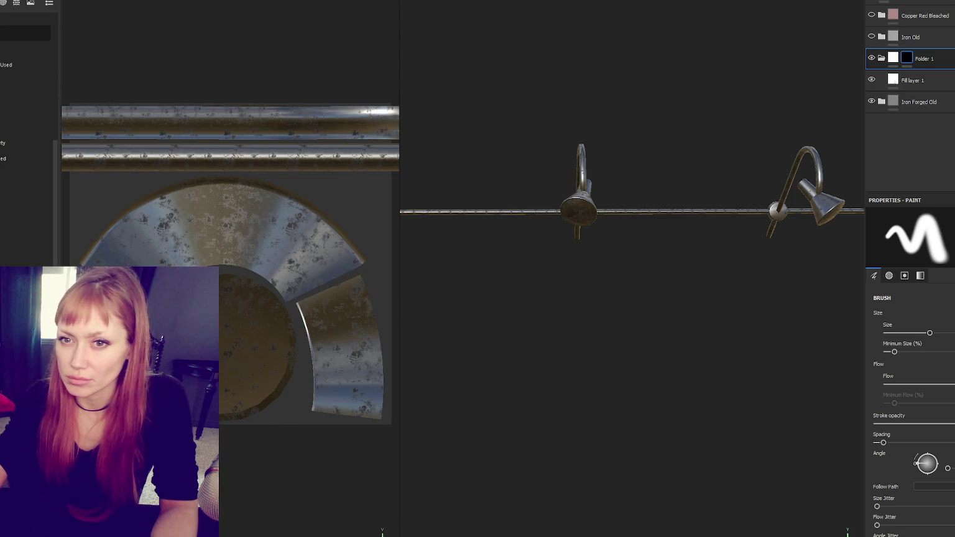
key("4")
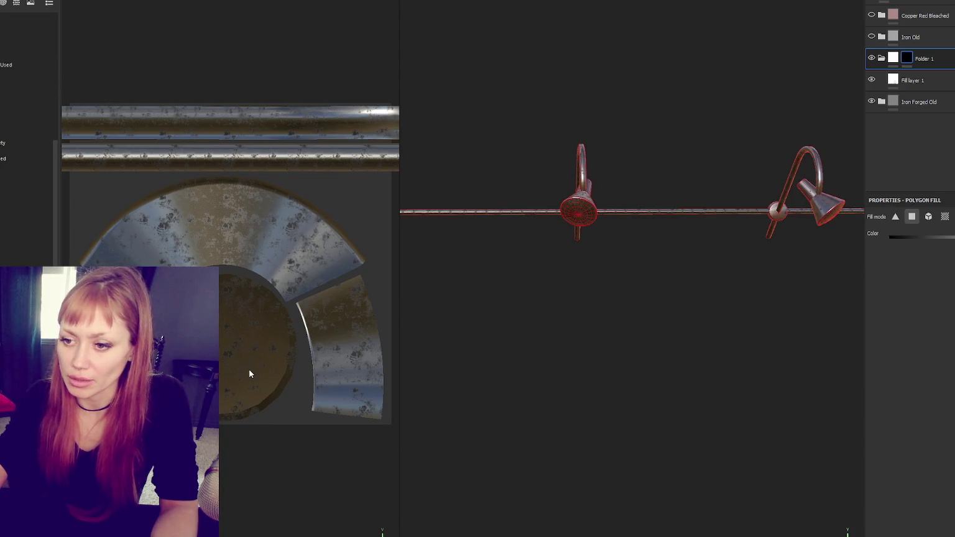
left_click(252, 335)
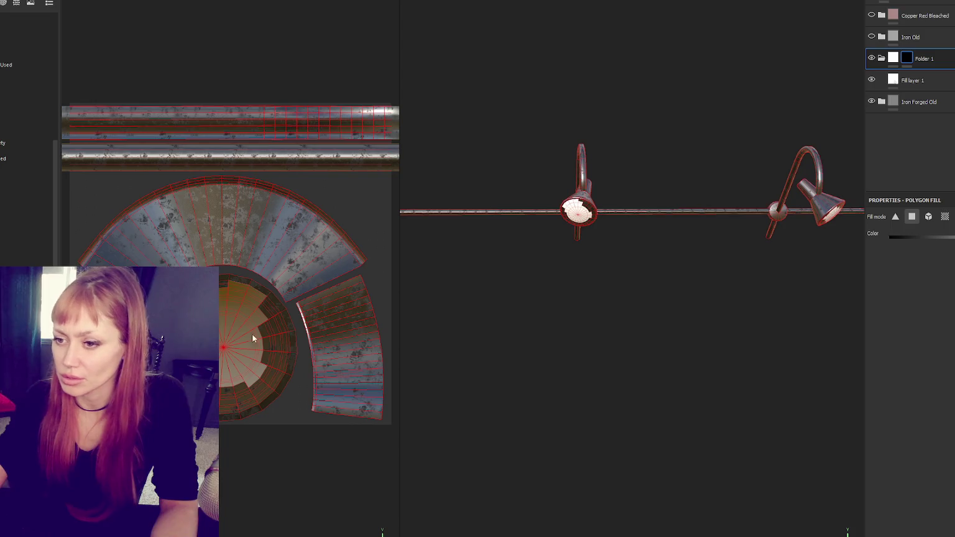
left_click(232, 340)
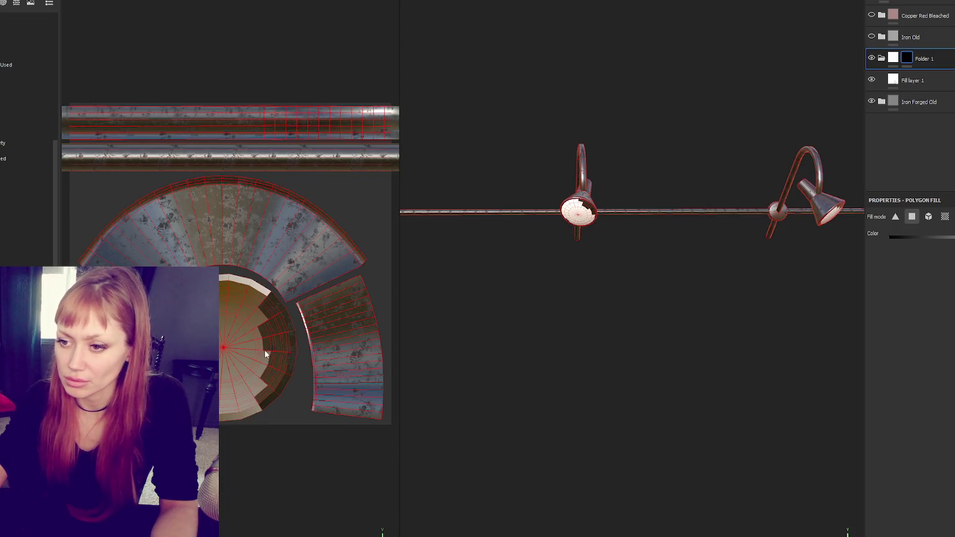
left_click_drag(254, 300, 273, 411)
left_click(287, 340)
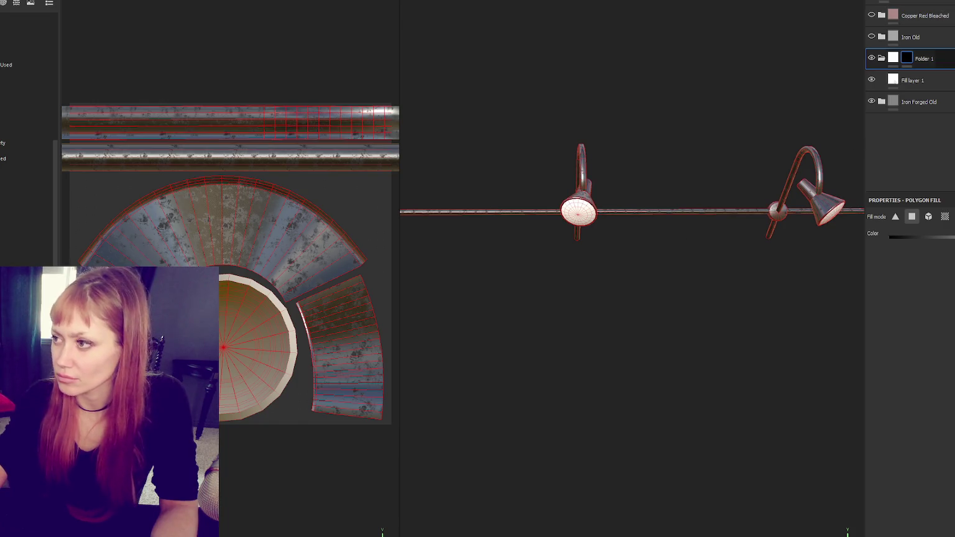
Step: Set Fill layer 1's base colour to a pinkish-red and reselect Folder 1
left_click(926, 80)
left_click(934, 459)
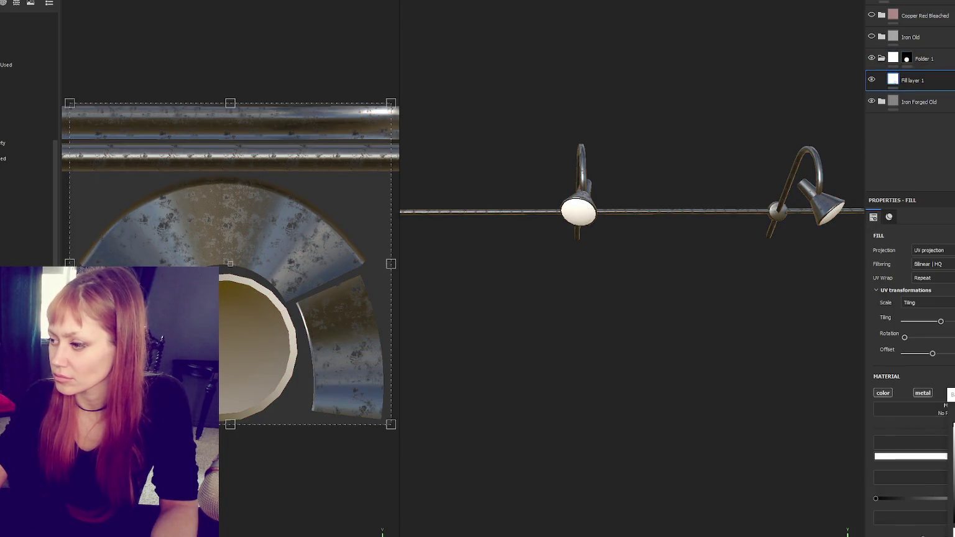
left_click(951, 395)
left_click(924, 58)
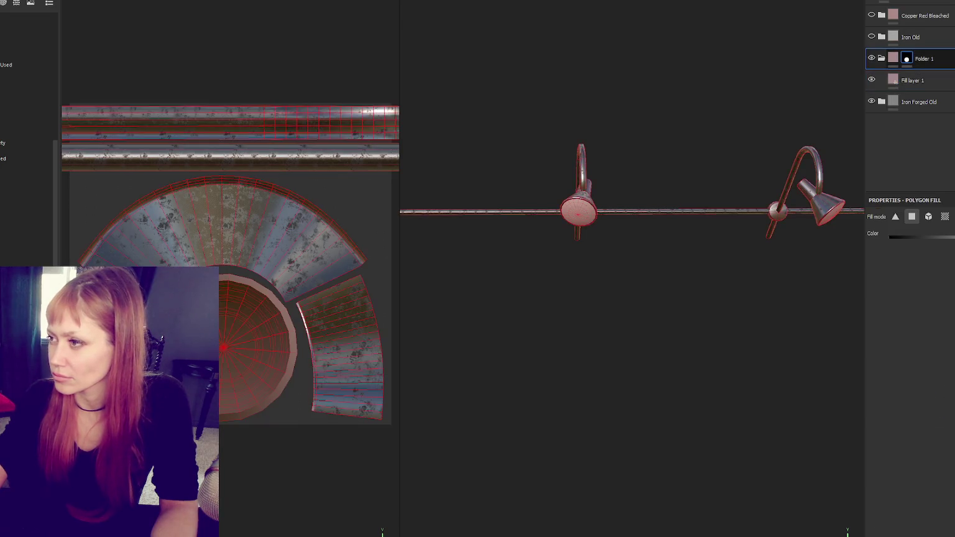
key("ctrl+d")
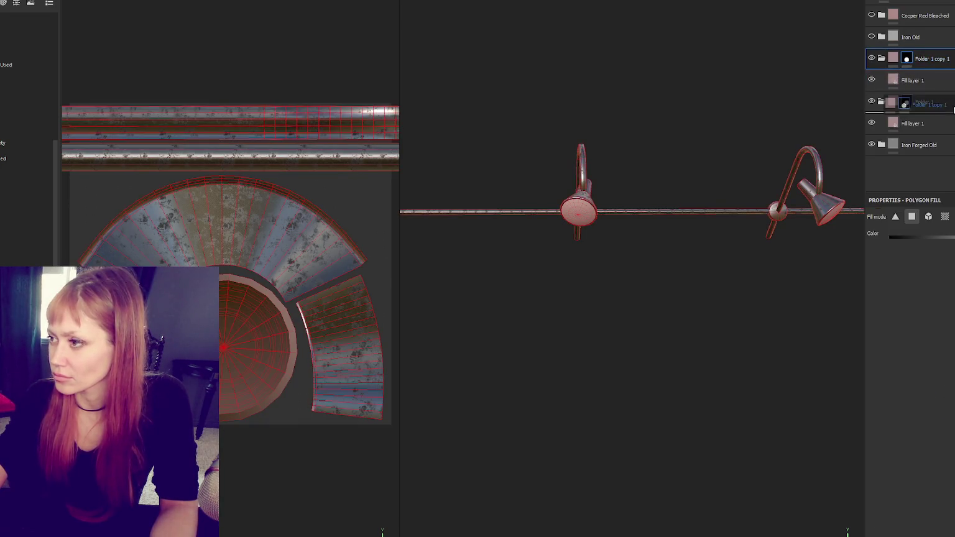
left_click(903, 102)
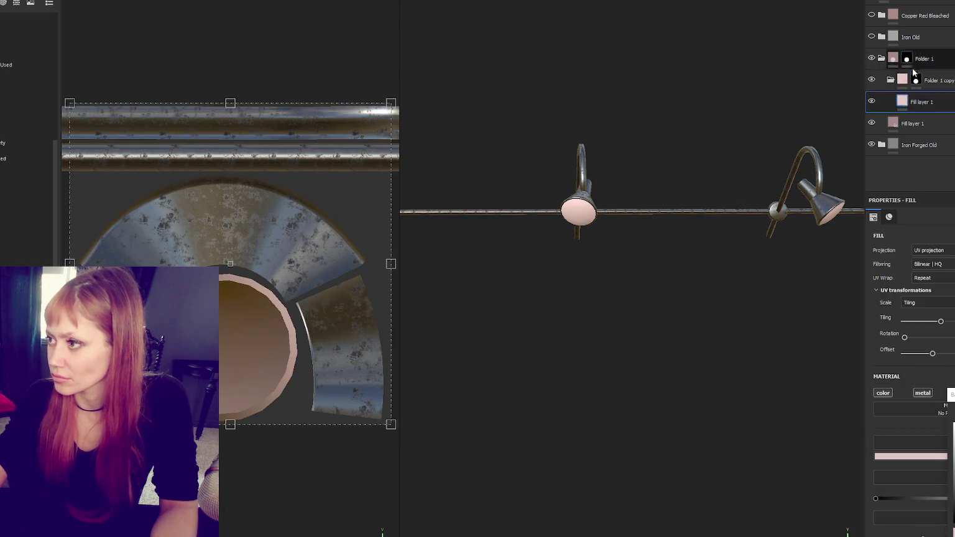
left_click(916, 80)
right_click(916, 80)
left_click(941, 95)
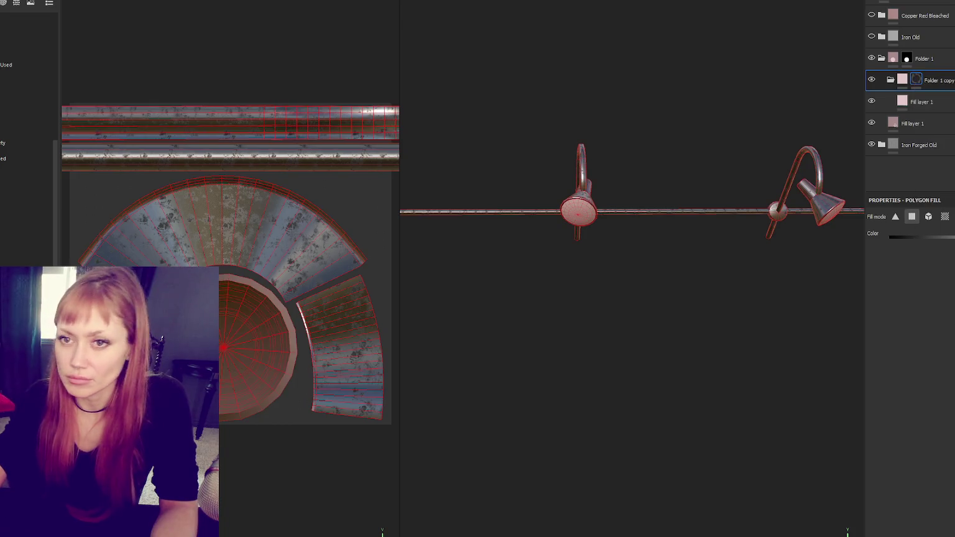
key("1")
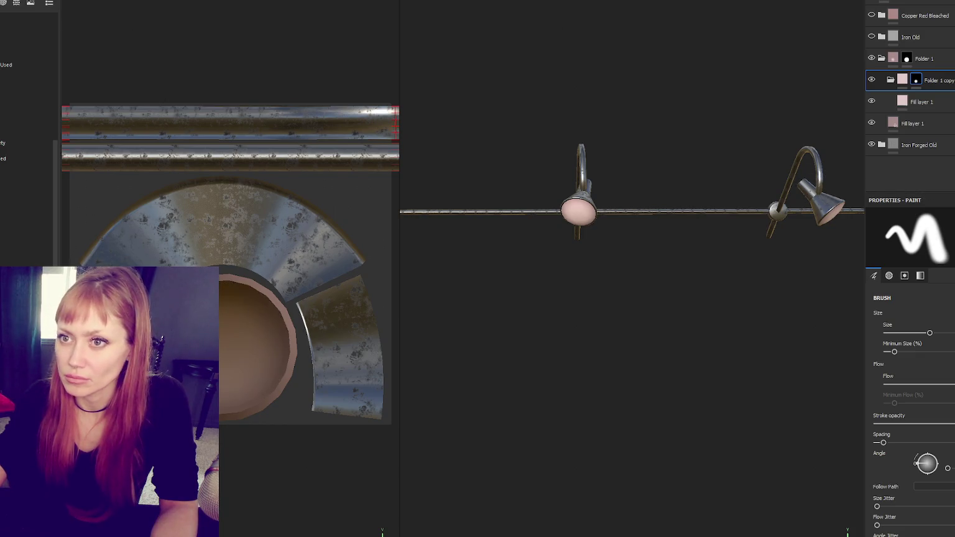
key("bracketleft")
key("bracketleft")
key("bracketleft")
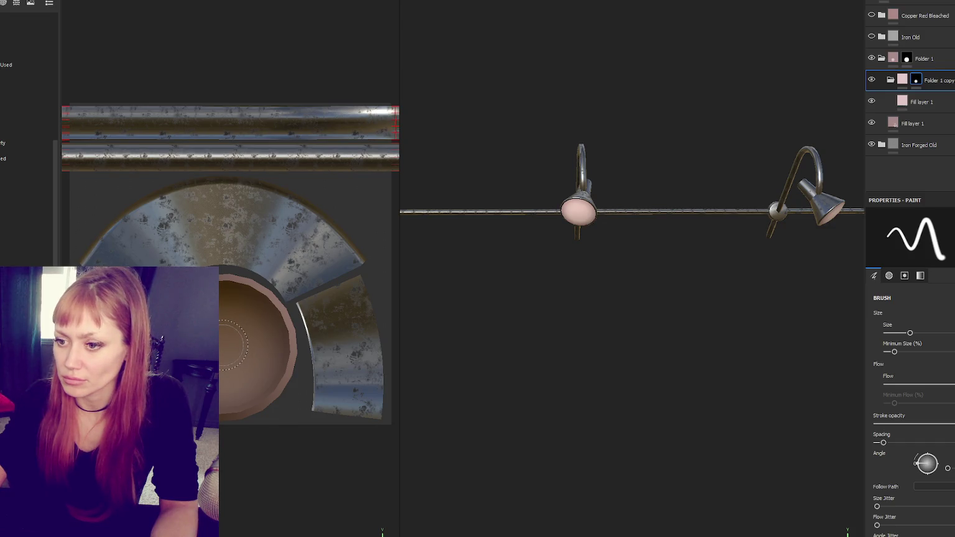
key("bracketright")
key("bracketright")
key("bracketright")
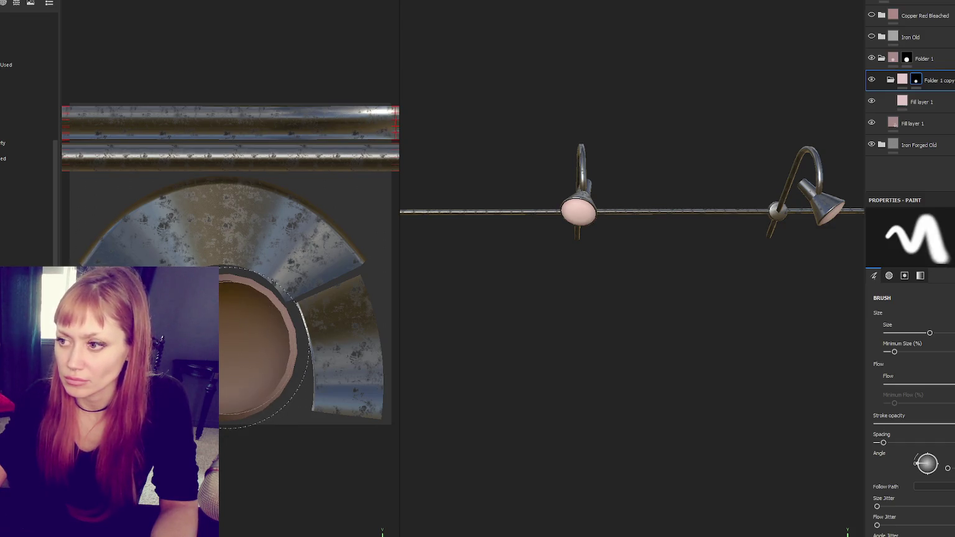
left_click(921, 102)
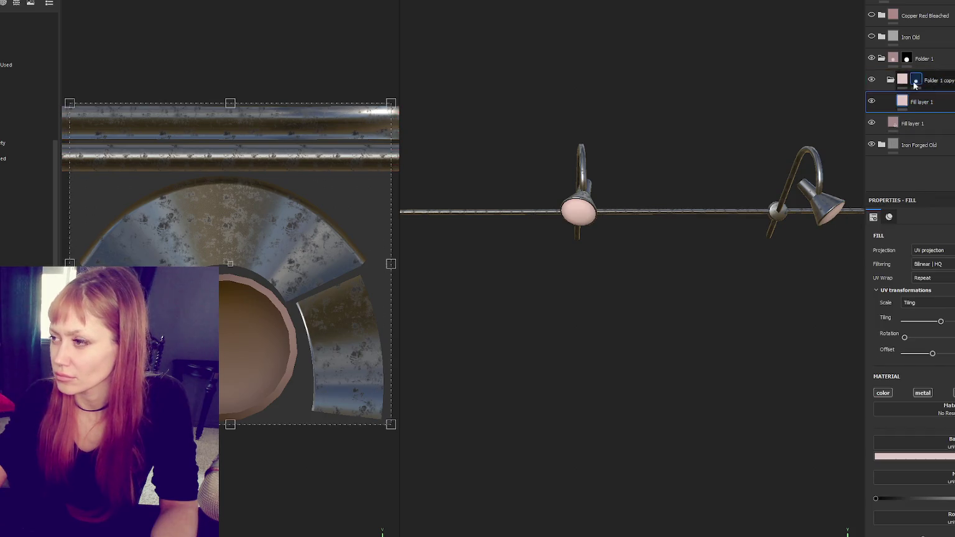
left_click(917, 82)
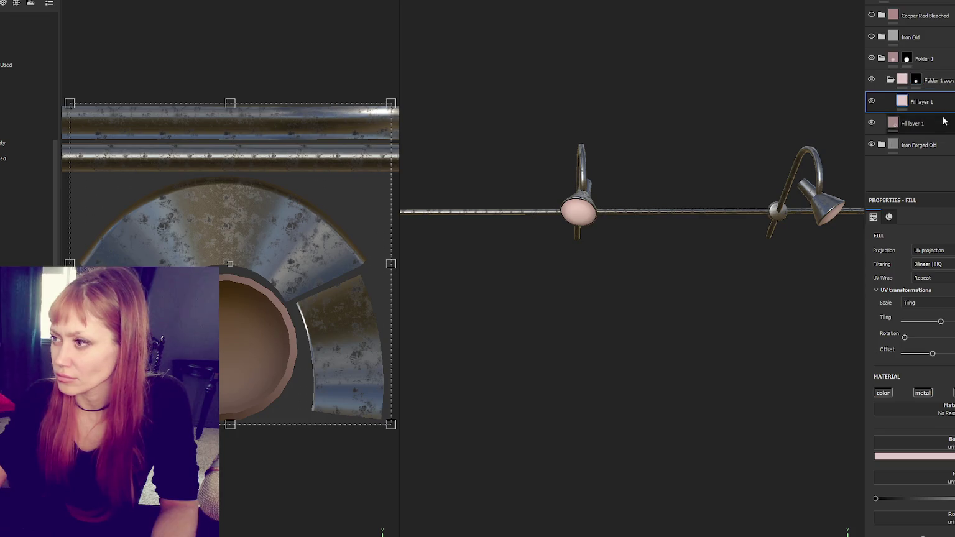
left_click(922, 88)
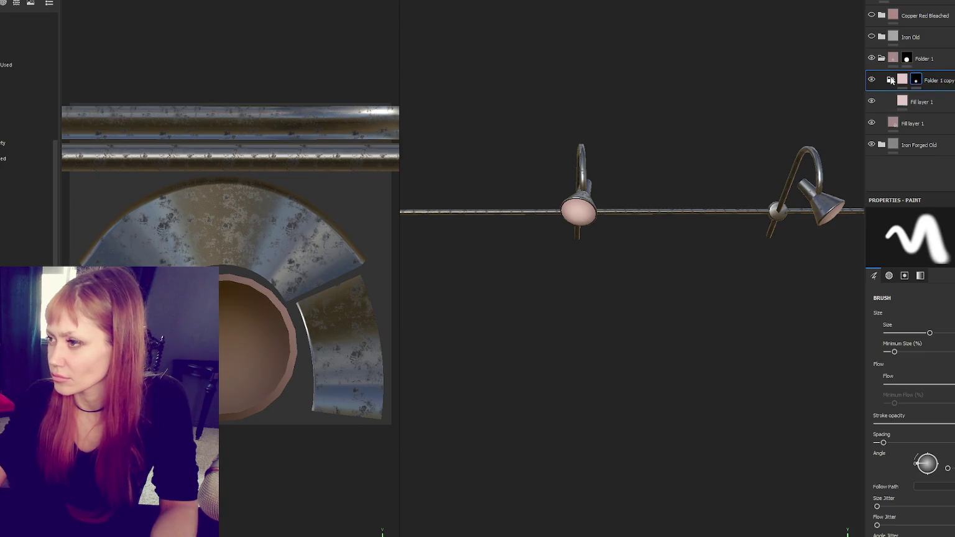
key("ctrl+g")
Step: Change Fill layer 2's base colour and select Folder 2's black mask
left_click(938, 100)
left_click(945, 457)
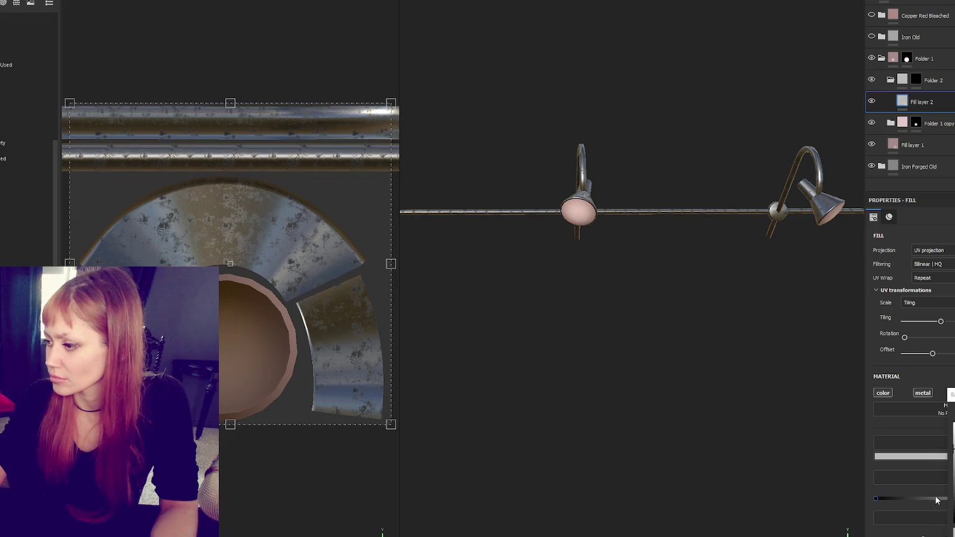
left_click(916, 79)
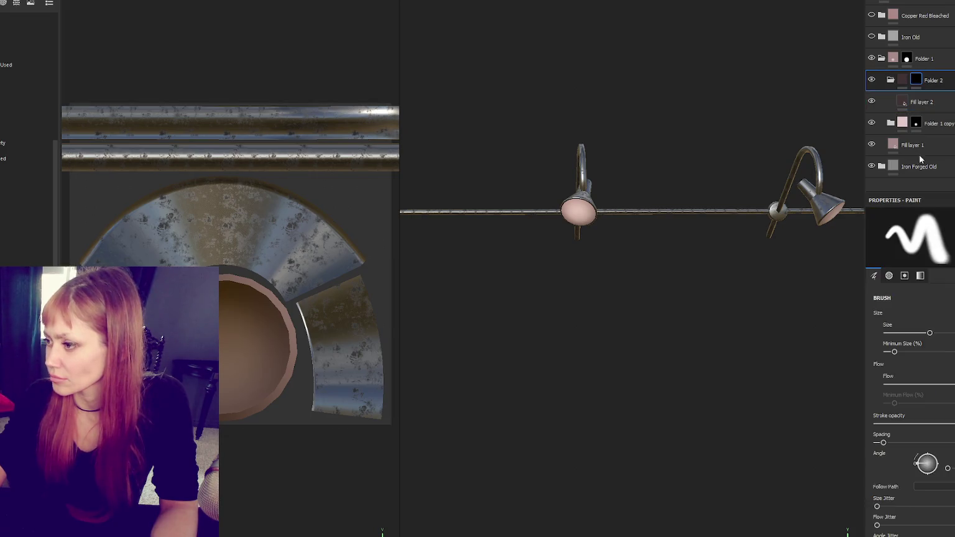
key("Return")
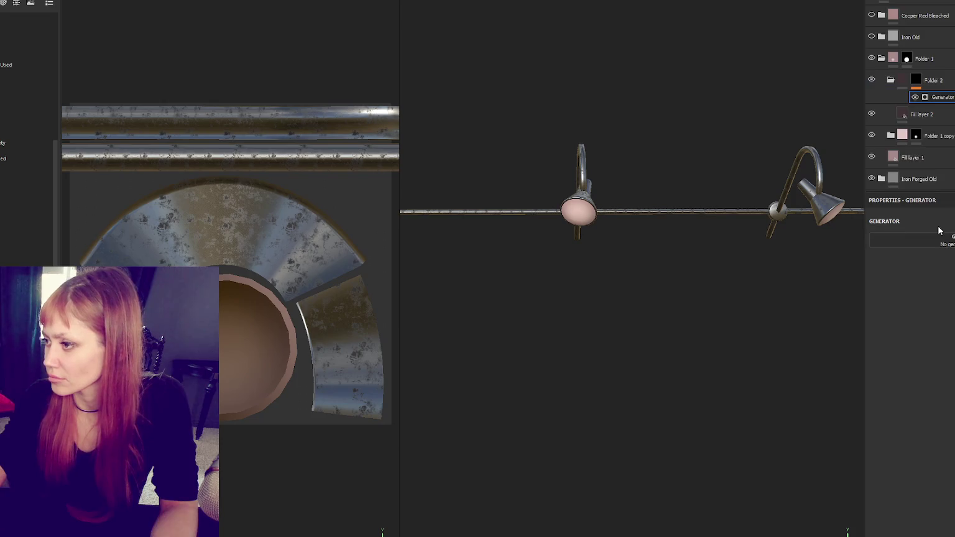
Step: Drive Folder 2's mask with a Dirt generator and review the fills in 3D view
left_click(939, 241)
left_click(950, 297)
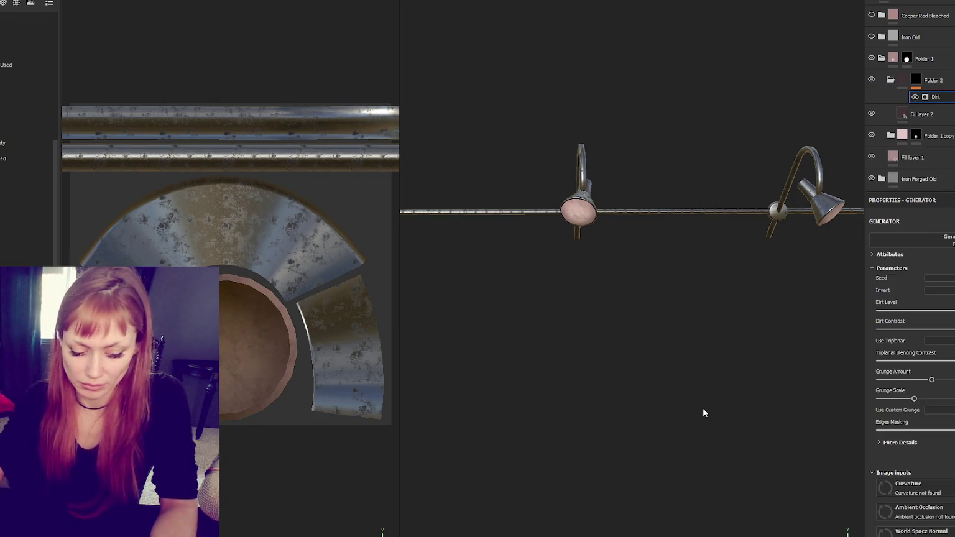
key("F2")
scroll(420, 224, "up", 3)
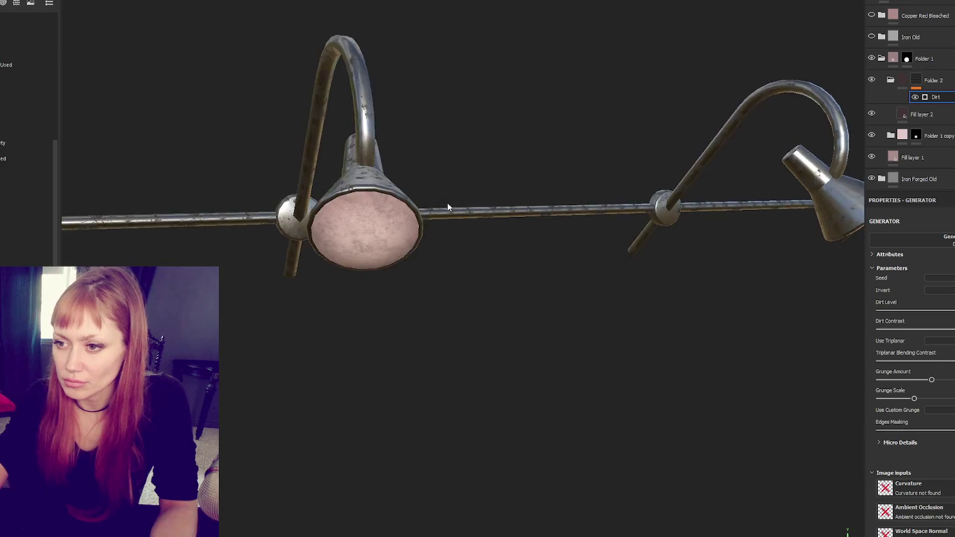
left_click_drag(420, 224, 559, 205)
left_click(931, 121)
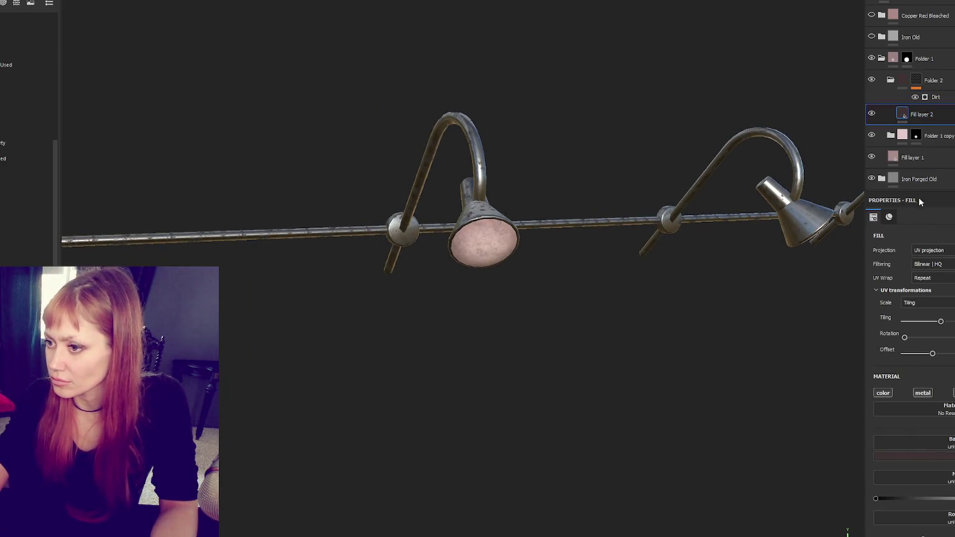
left_click(948, 157)
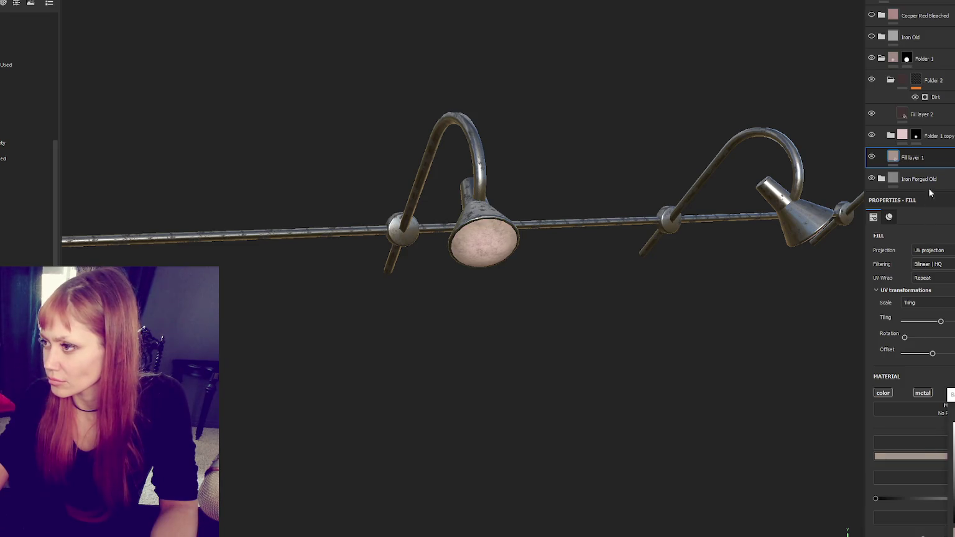
left_click(895, 135)
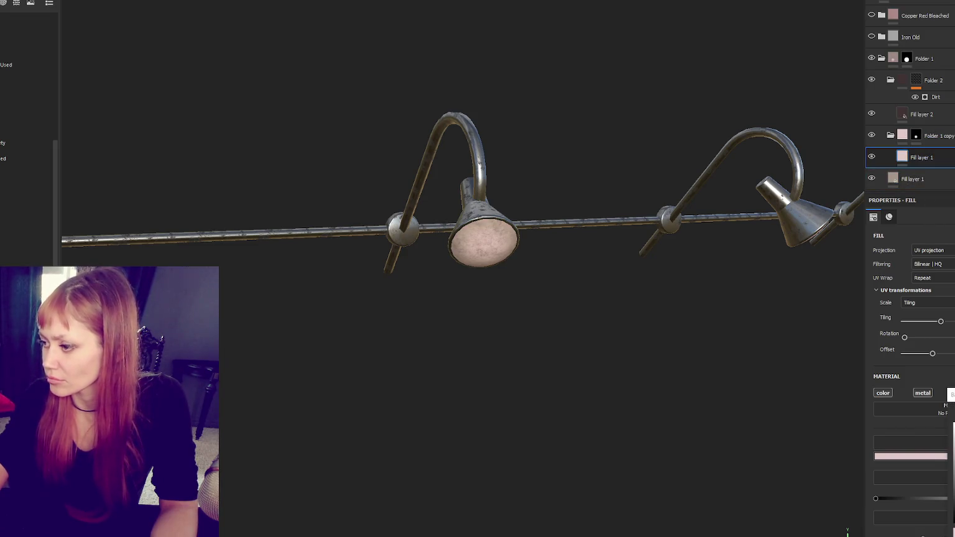
Step: Frame the four-lamp rail and rename Folder 1 to LIGHT
key("f")
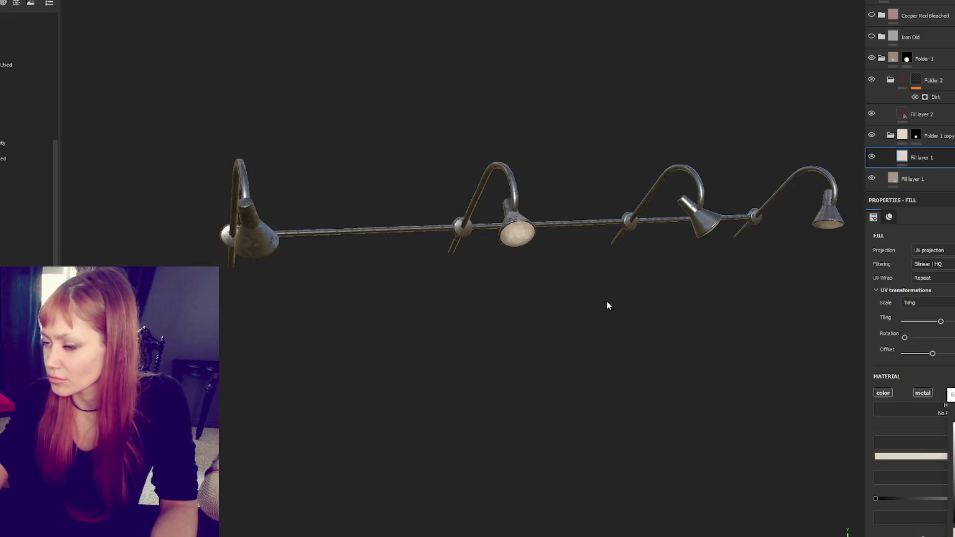
double_click(928, 61)
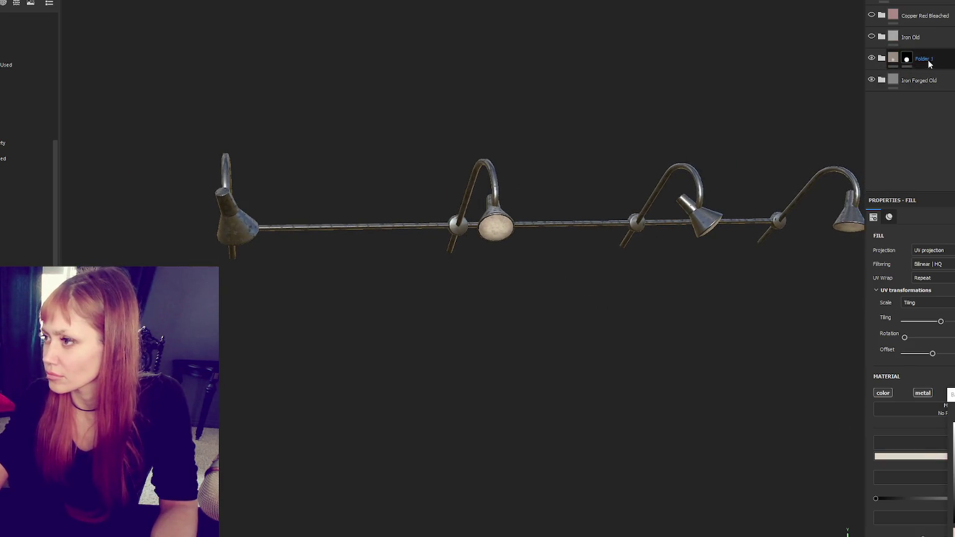
double_click(928, 60)
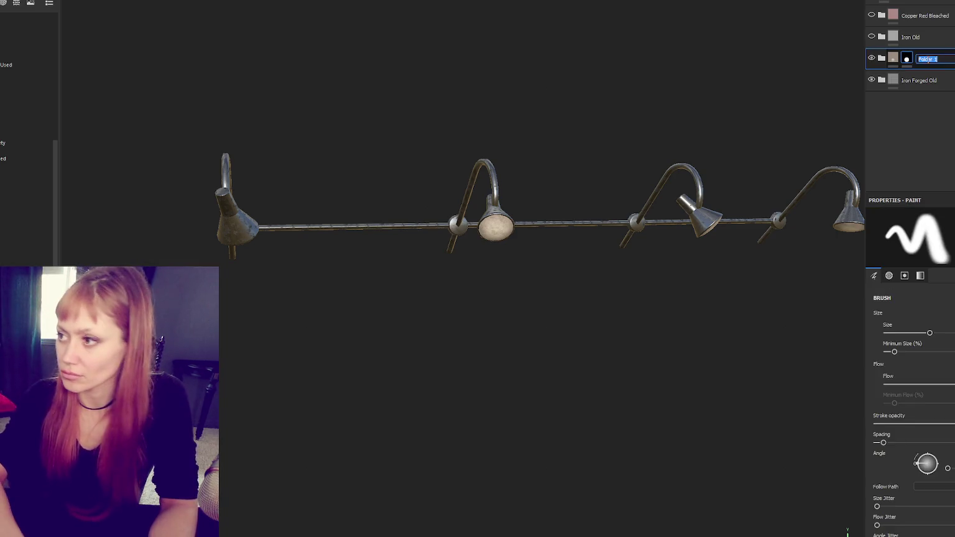
type("4IGHT")
key("Return")
Step: Move Iron Old up, group Iron Forged Old into Folder 3, and add Folder 4
left_click_drag(944, 36, 930, 5)
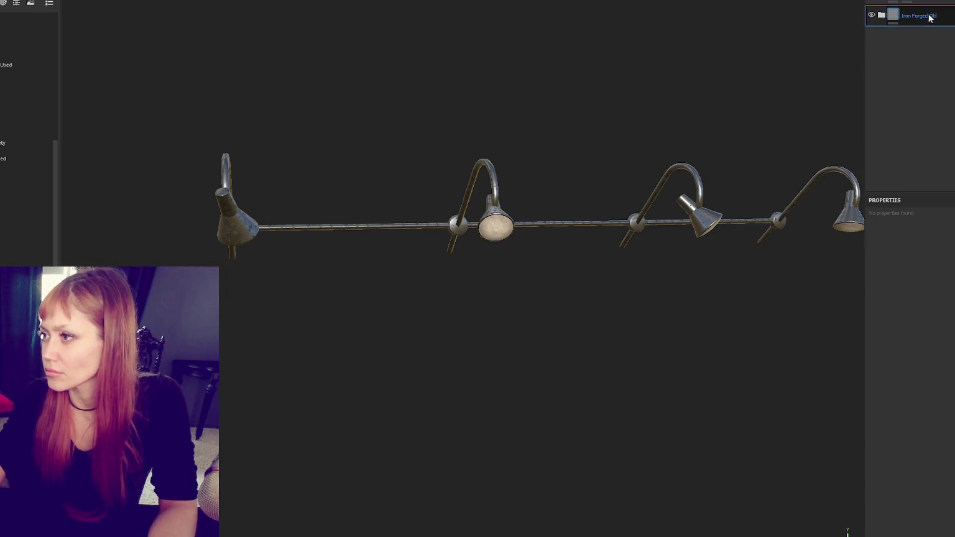
key("ctrl+g")
right_click(919, 21)
left_click(936, 68)
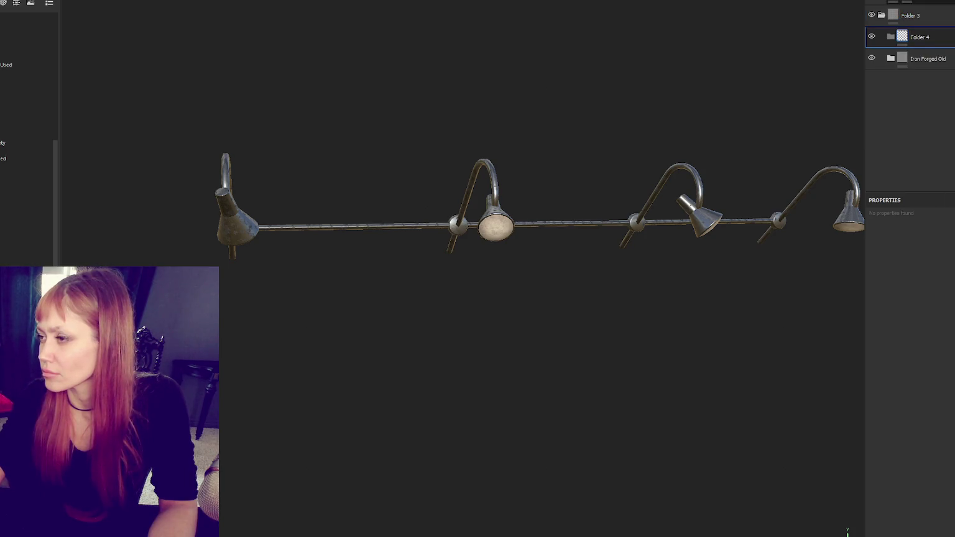
Step: Add a white mask to Folder 3 and show the UV layout beside the 3D view
left_click(911, 15)
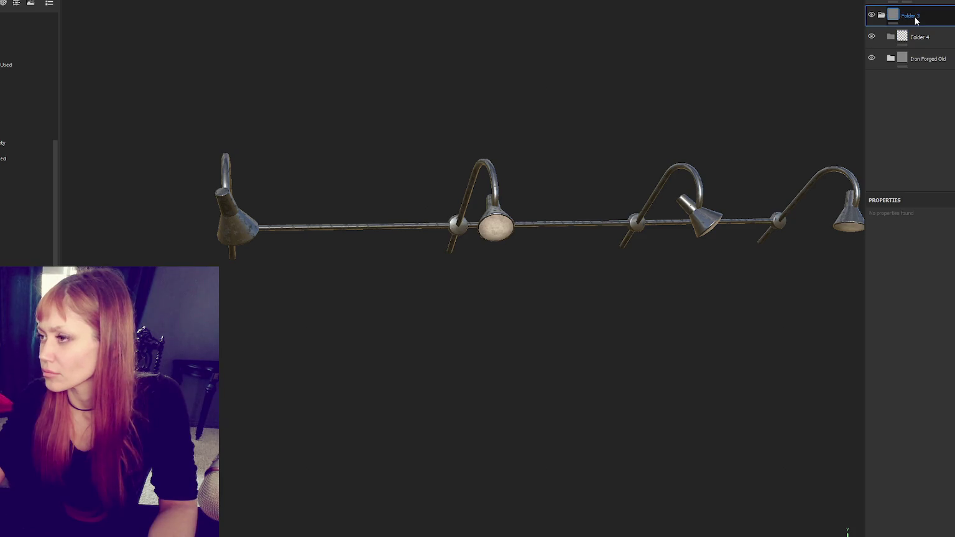
right_click(915, 21)
left_click(929, 24)
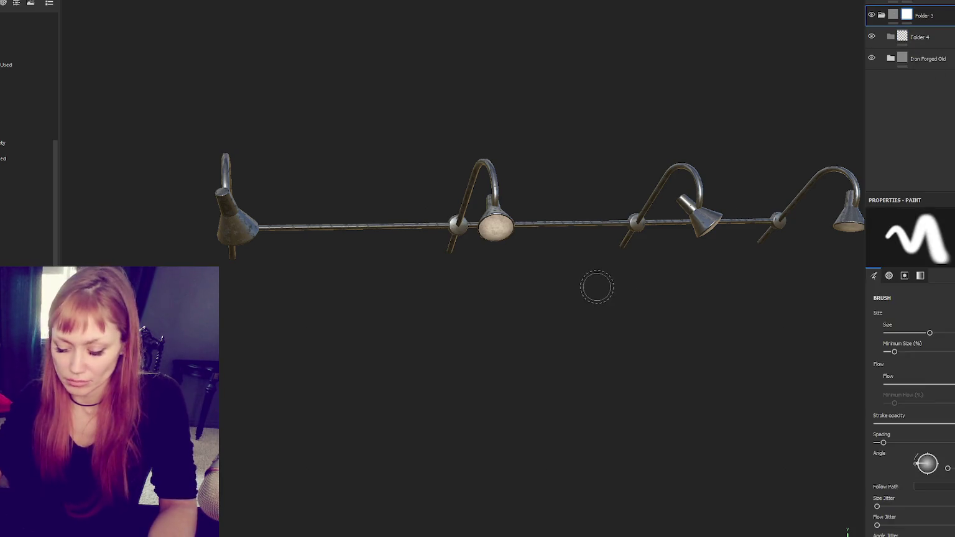
key("F1")
scroll(910, 385, "down", 10)
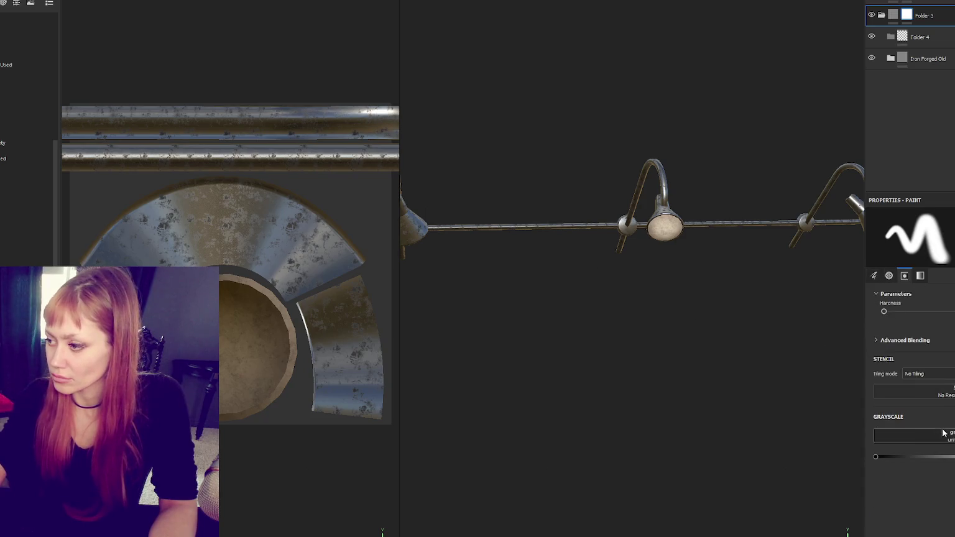
Step: Polygon-fill the showerhead cap and round cap island black in Folder 3's mask
key("4")
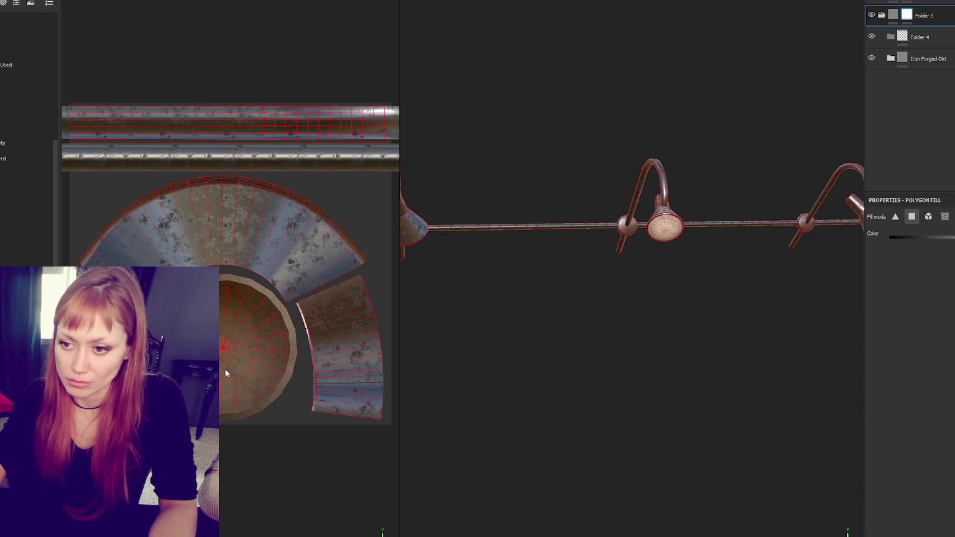
left_click(665, 228)
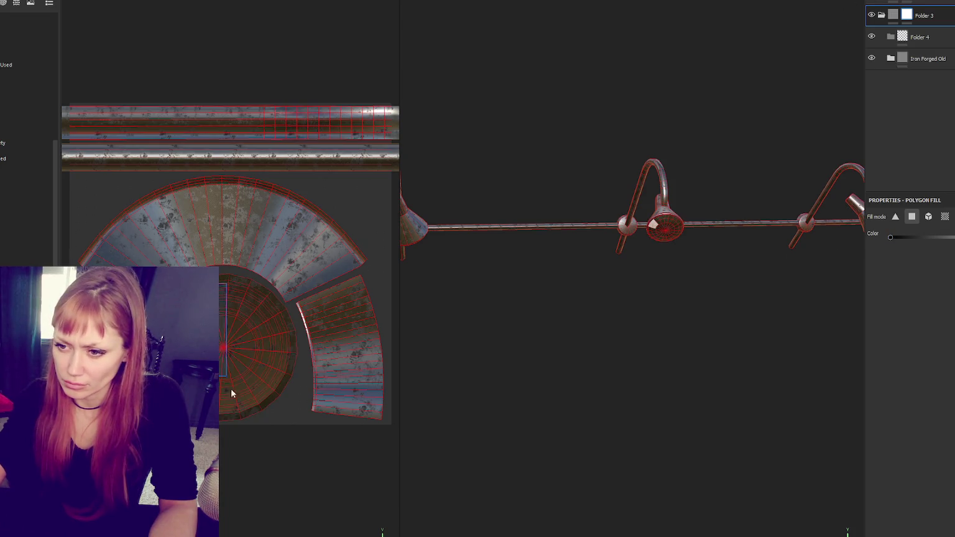
left_click_drag(231, 388, 233, 414)
mouse_move(218, 365)
left_mouse_down()
mouse_move(267, 348)
mouse_move(277, 416)
left_mouse_up()
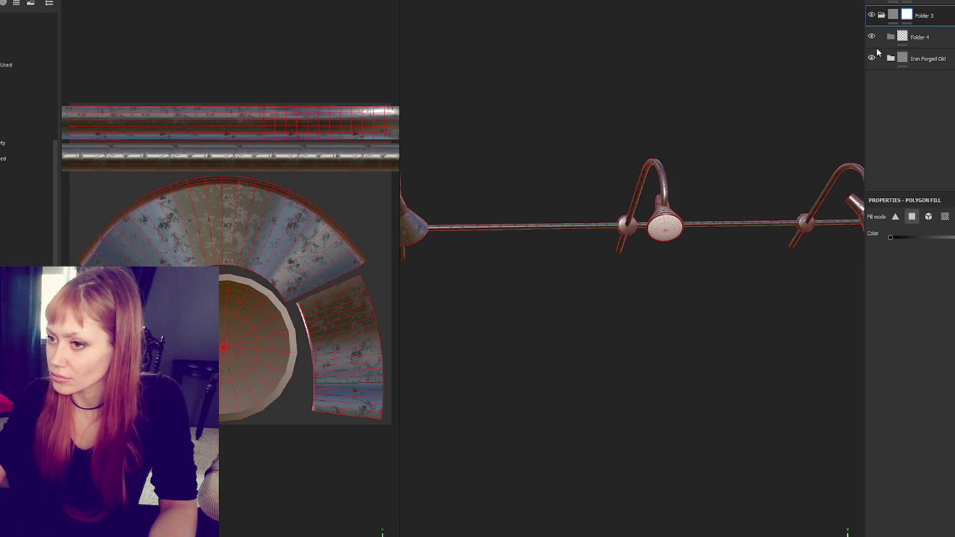
key("F2")
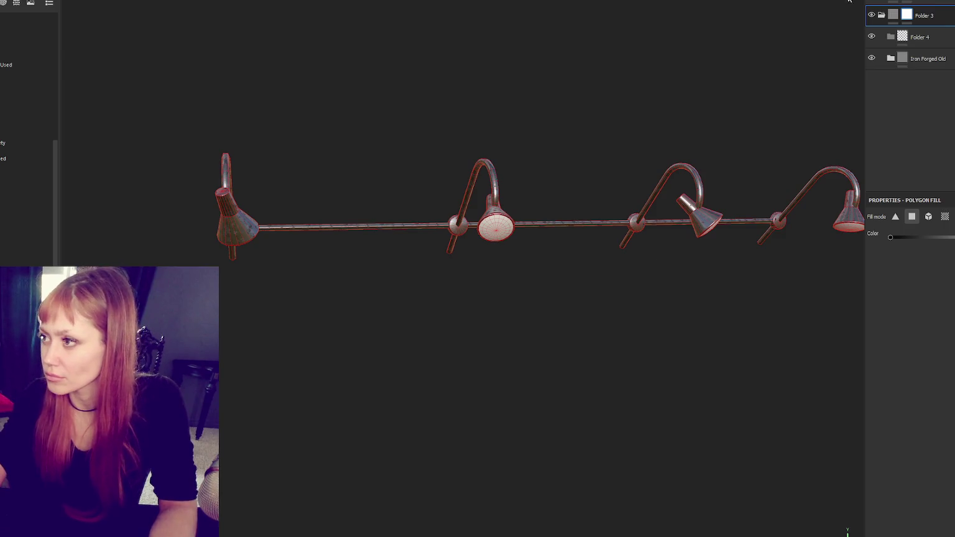
scroll(659, 112, "up", 3)
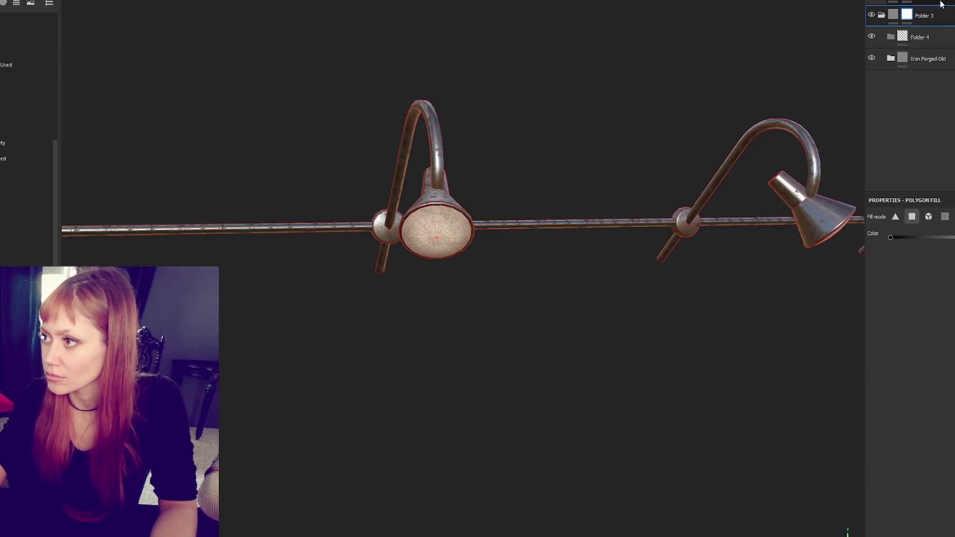
left_click(940, 36)
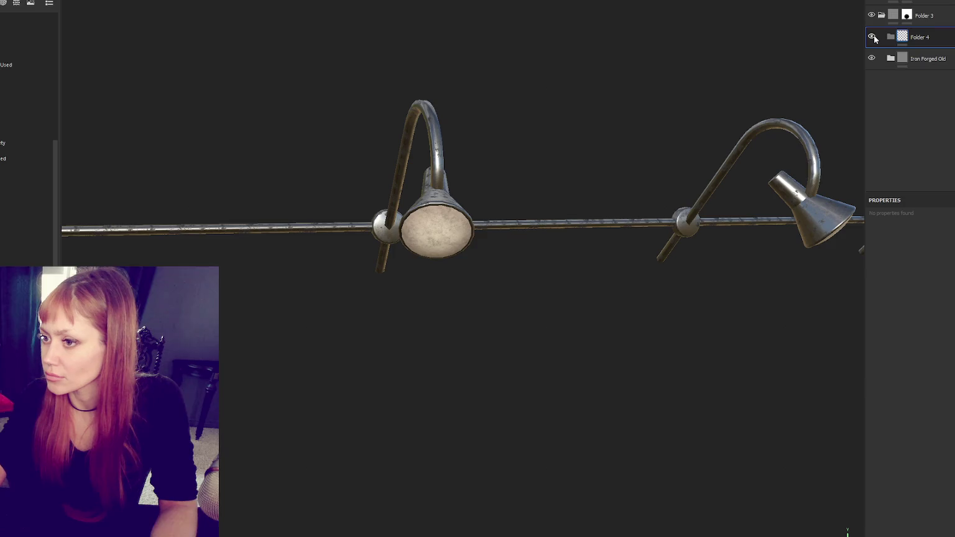
Step: Add a fill layer and a black mask to Folder 4
left_click(907, 2)
right_click(942, 40)
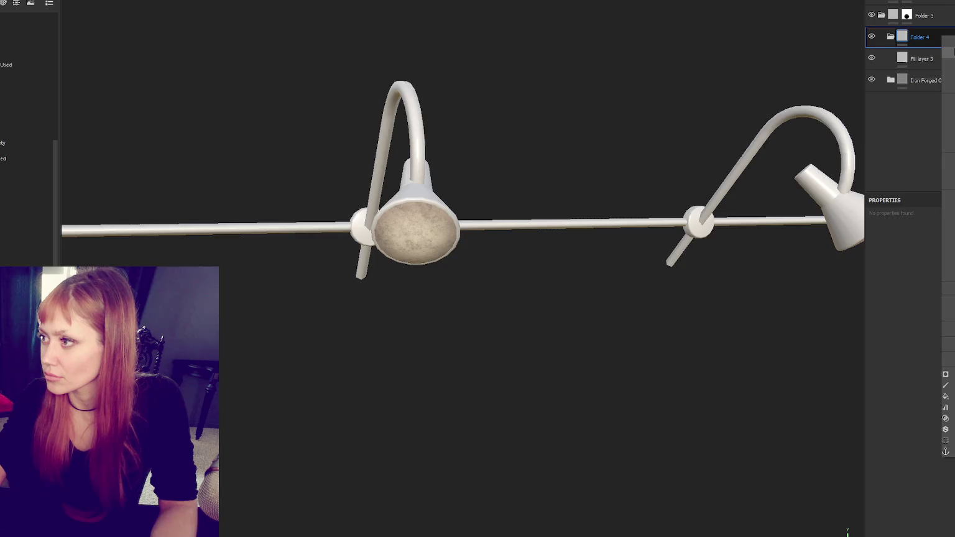
left_click(944, 62)
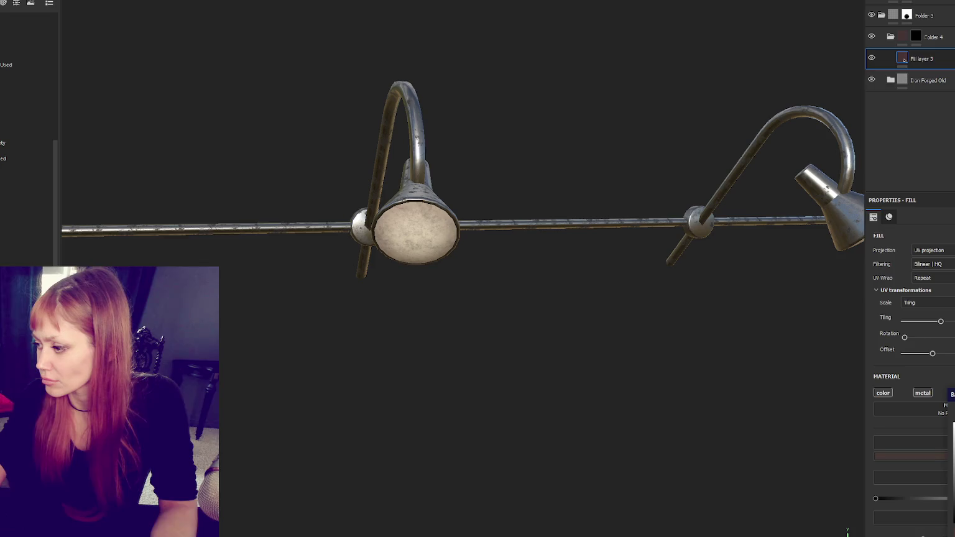
left_click(915, 36)
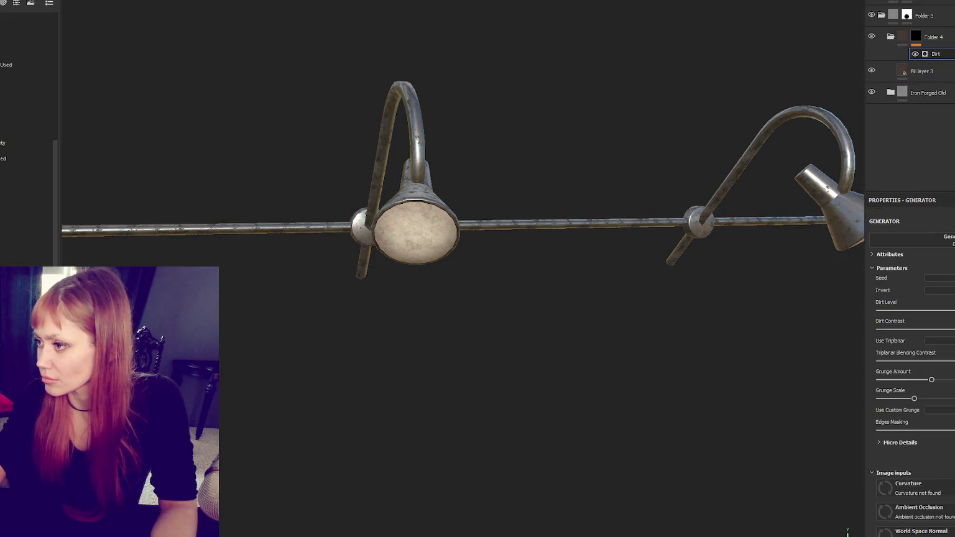
Step: Inspect Fill layer 3's settings and the Dirt generator parameters on the lamp close-up
left_click(939, 70)
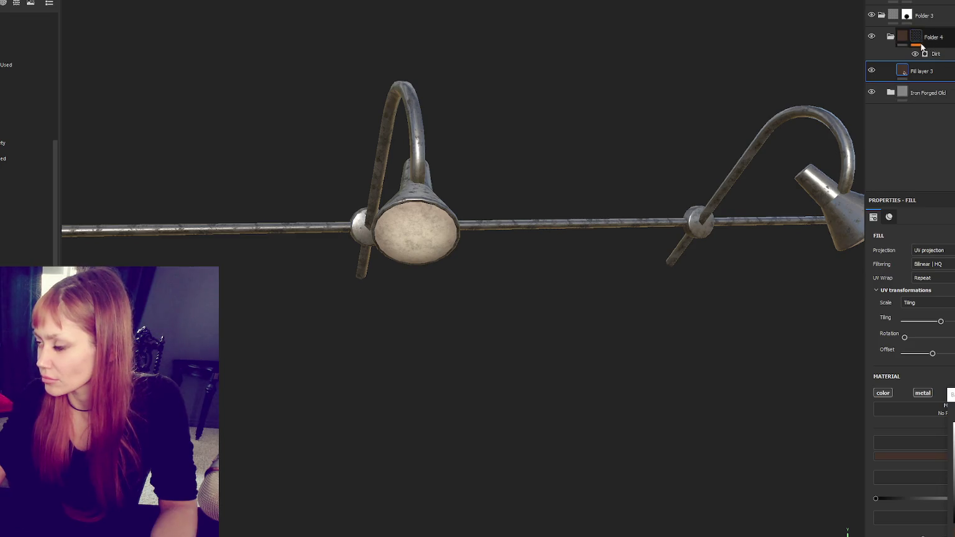
left_click(922, 50)
left_click_drag(715, 199, 678, 181)
scroll(678, 180, "up", 5)
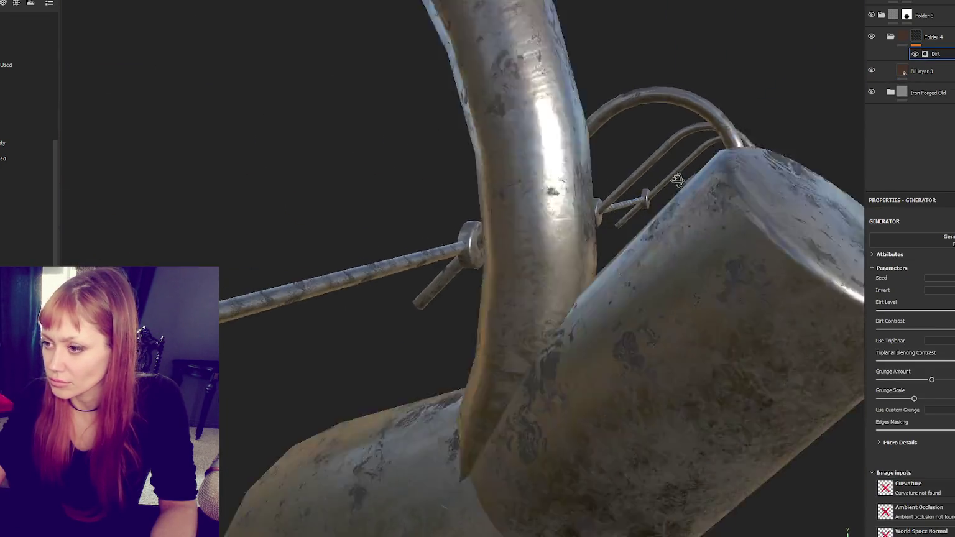
scroll(674, 182, "down", 10)
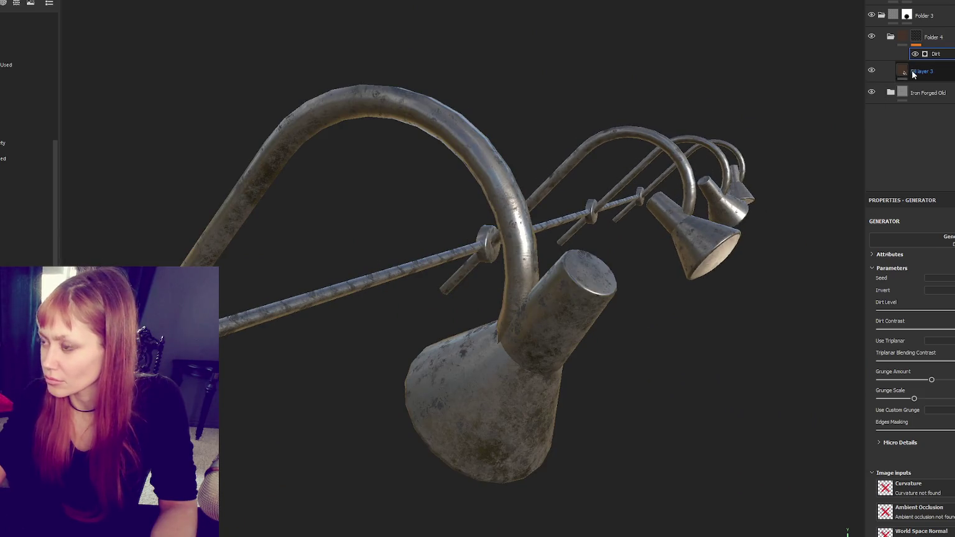
left_click(912, 73)
left_click(947, 54)
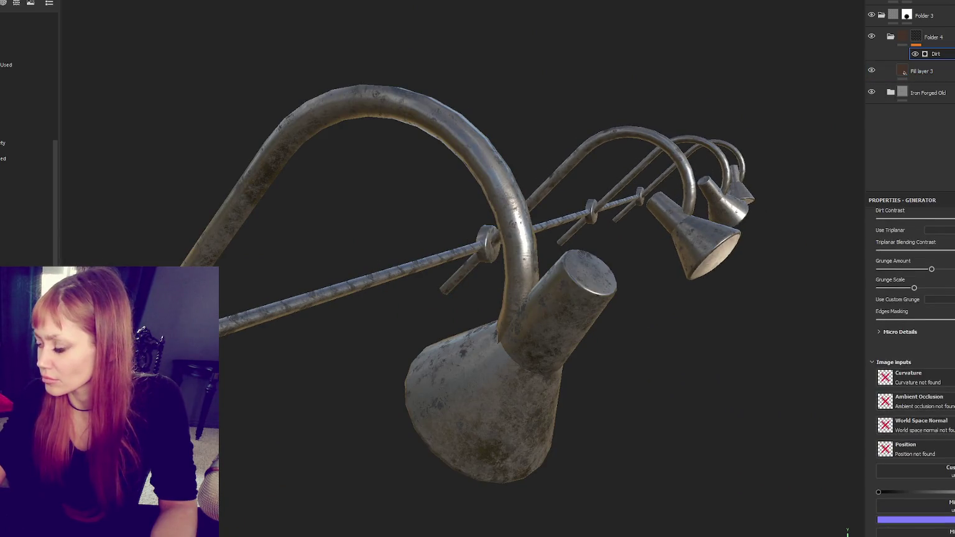
Step: Raise Fill layer 3's roughness to dull the forged iron, then reselect Folder 4
left_click(921, 71)
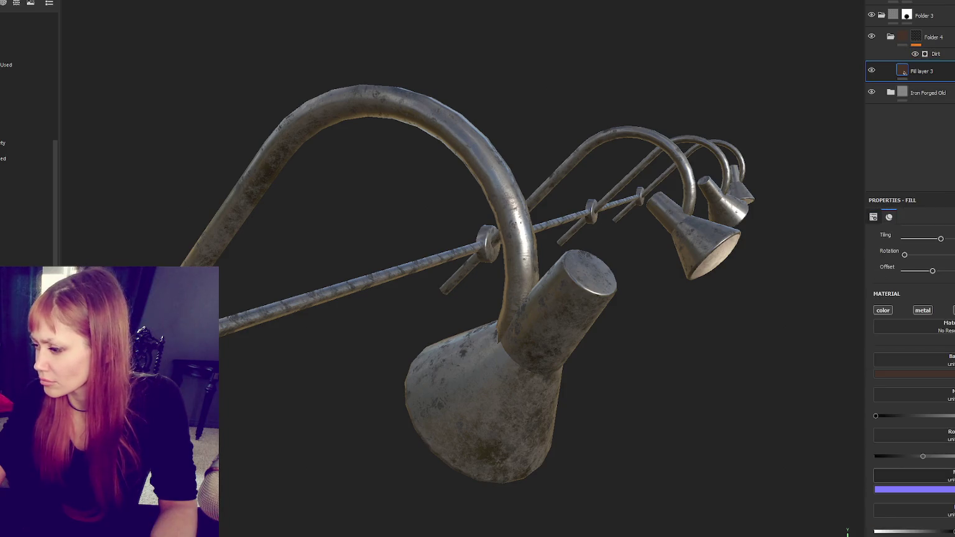
left_click_drag(923, 456, 954, 456)
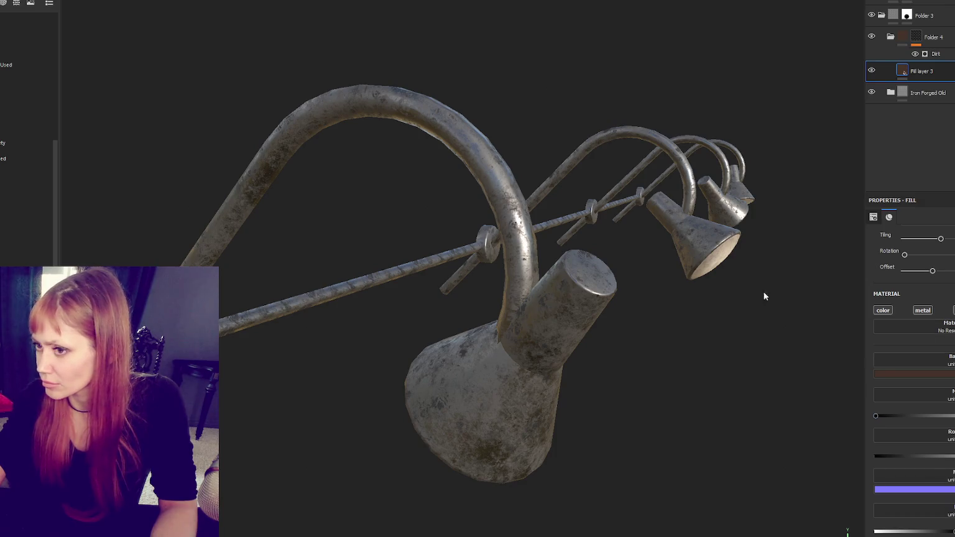
scroll(765, 297, "down", 5)
left_click_drag(733, 277, 708, 249)
left_click(949, 41)
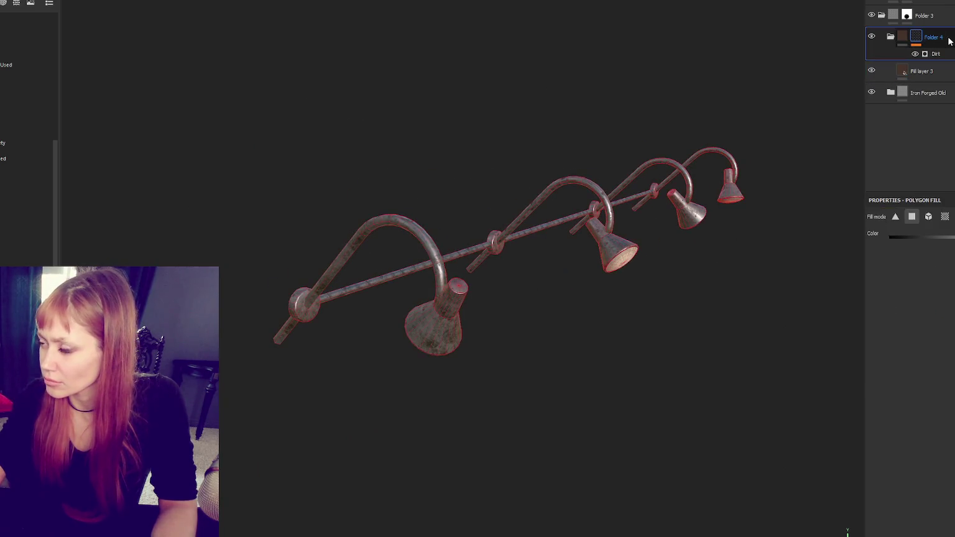
Step: Duplicate Folder 4, lower the copy's Grunge Scale and Grunge Amount, and hide the original
key("ctrl+d")
left_click(935, 53)
scroll(910, 373, "up", 3)
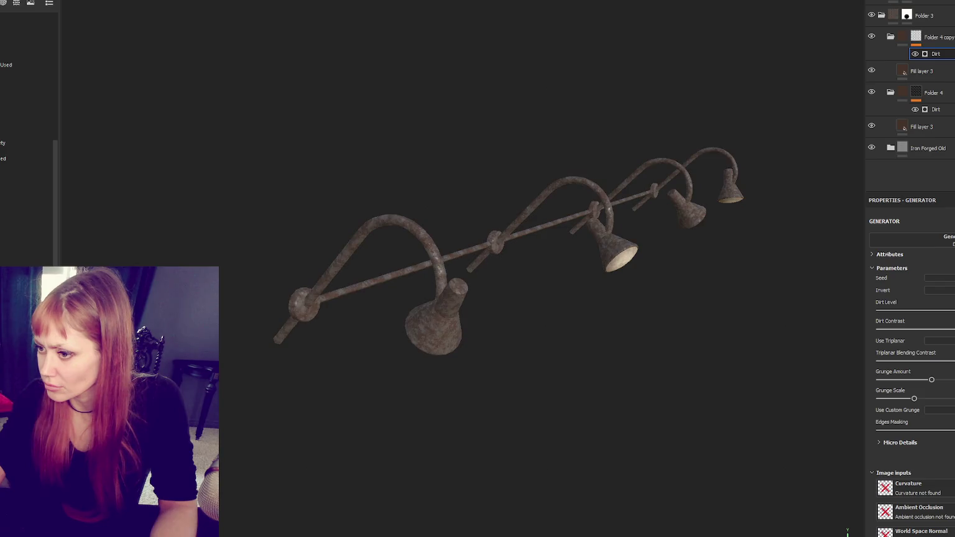
left_click(879, 398)
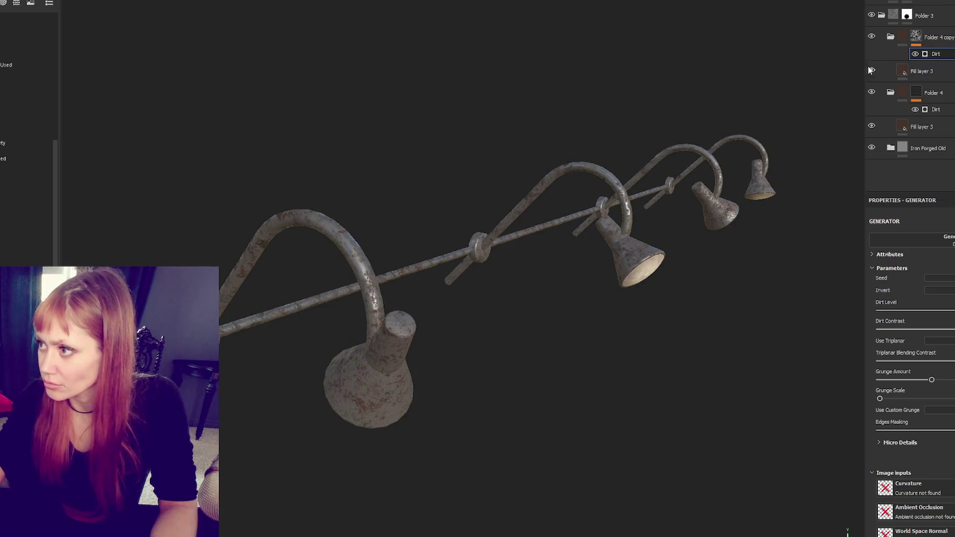
left_click(871, 92)
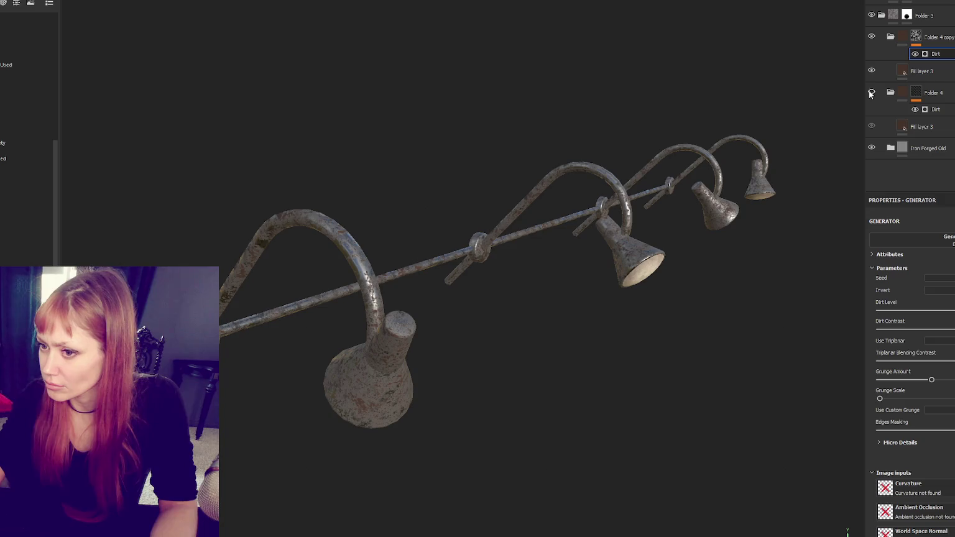
left_click_drag(878, 398, 890, 398)
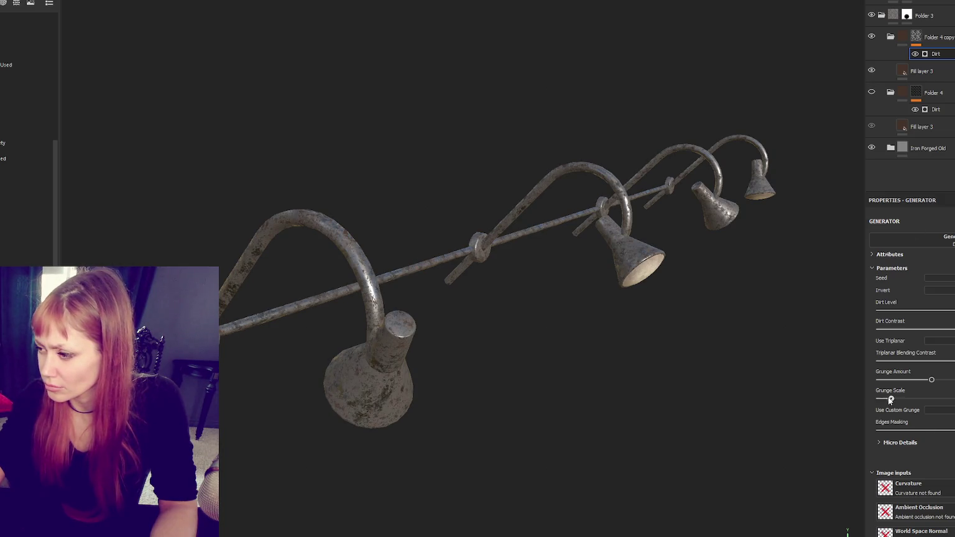
left_click_drag(931, 380, 921, 381)
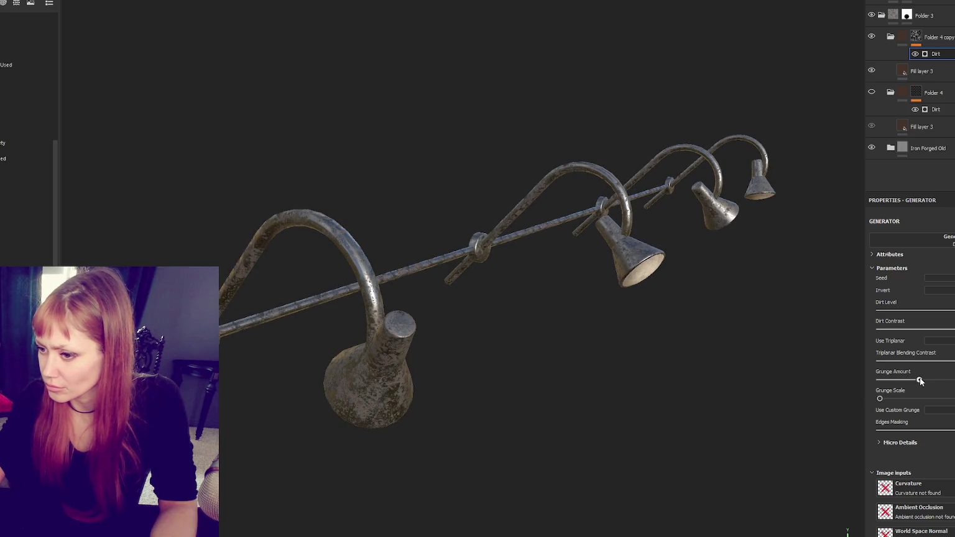
left_click_drag(777, 373, 720, 399)
Step: Duplicate Folder 4 copy, reduce its Grunge Amount, and raise its Dirt Contrast
left_click(947, 39)
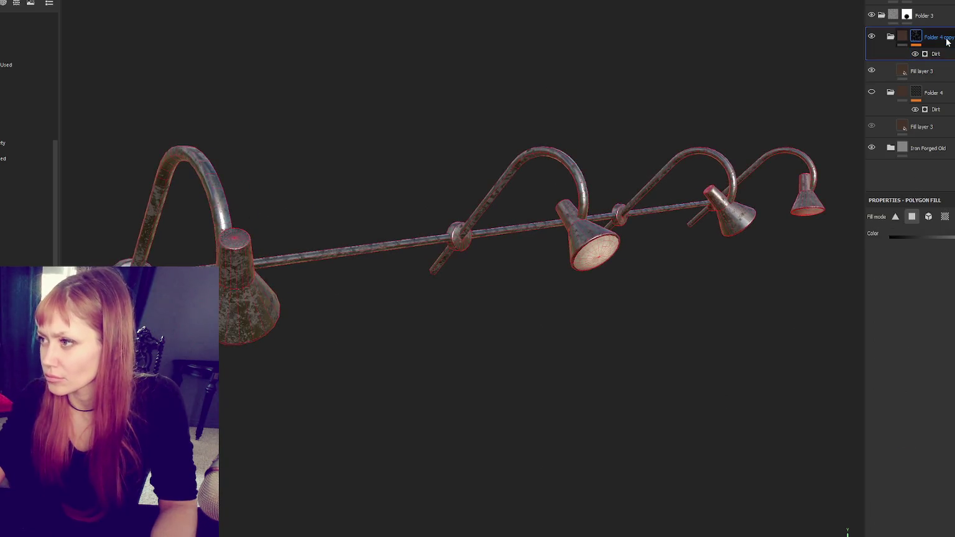
key("ctrl+d")
left_click(939, 54)
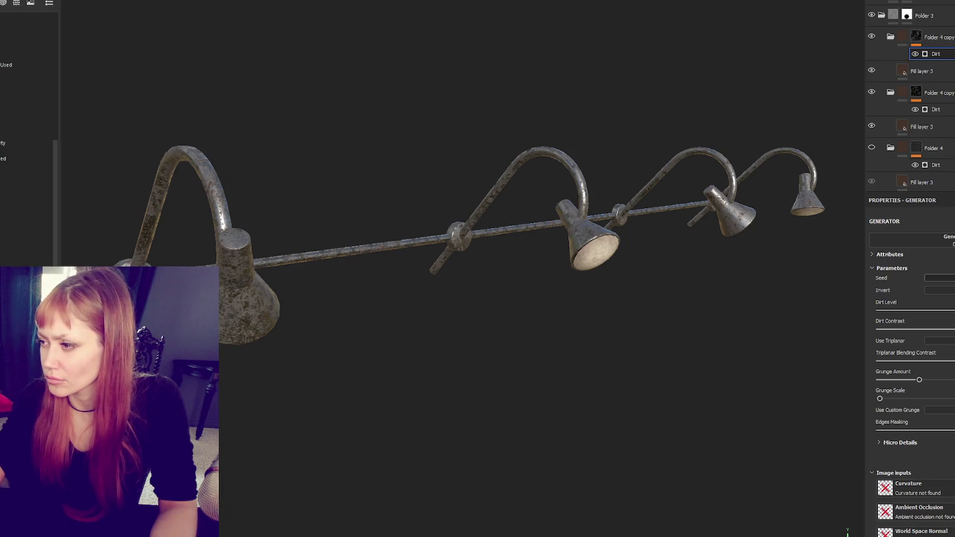
left_click(899, 379)
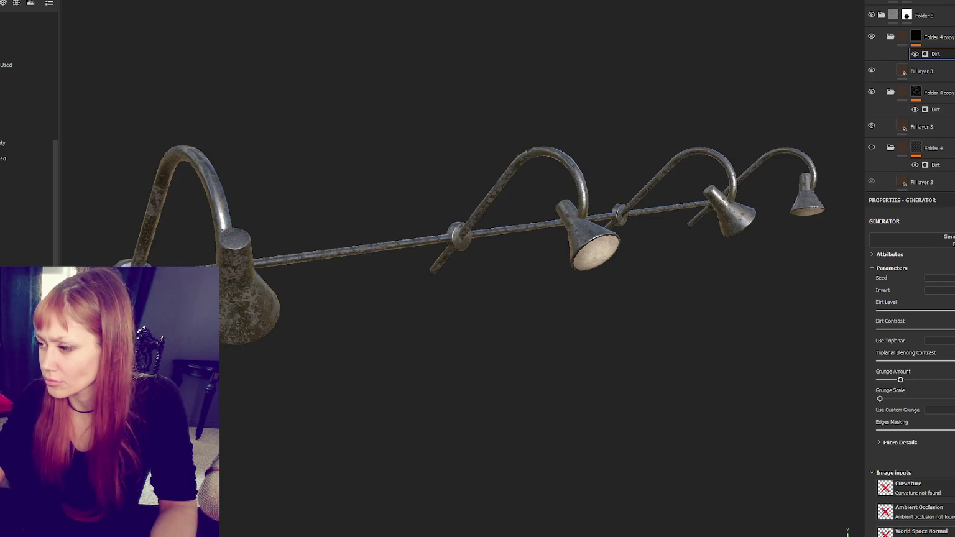
scroll(616, 248, "down", 3)
left_click_drag(616, 247, 547, 248)
scroll(547, 248, "up", 5)
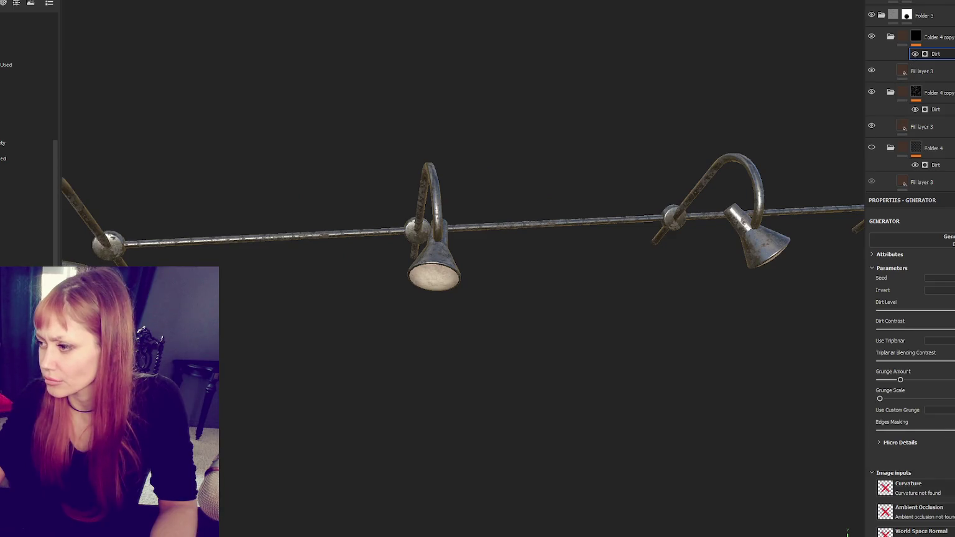
left_click_drag(684, 301, 656, 303)
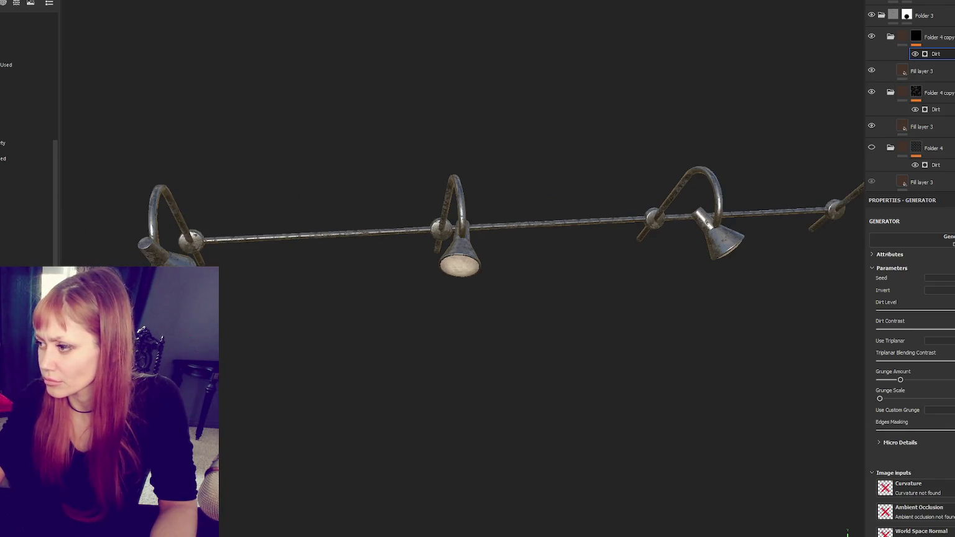
left_click(949, 329)
left_click_drag(597, 267, 671, 267)
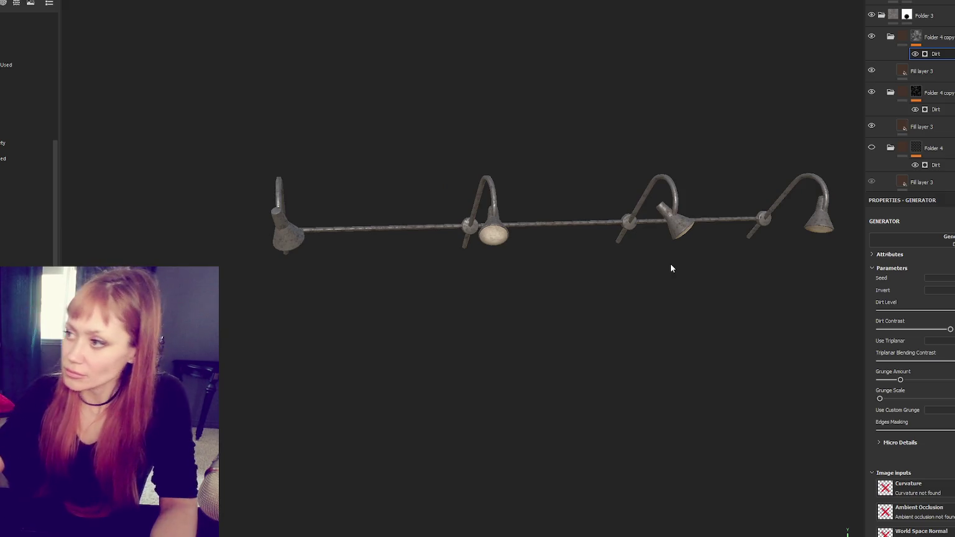
left_click(921, 70)
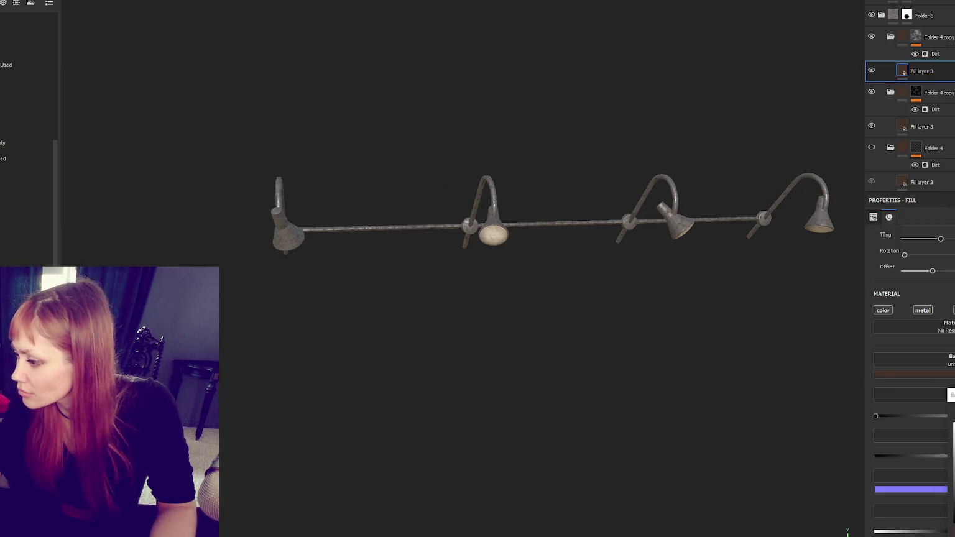
Step: Review the middle and bottom Fill layer 3 settings in a perspective view
left_click(921, 126)
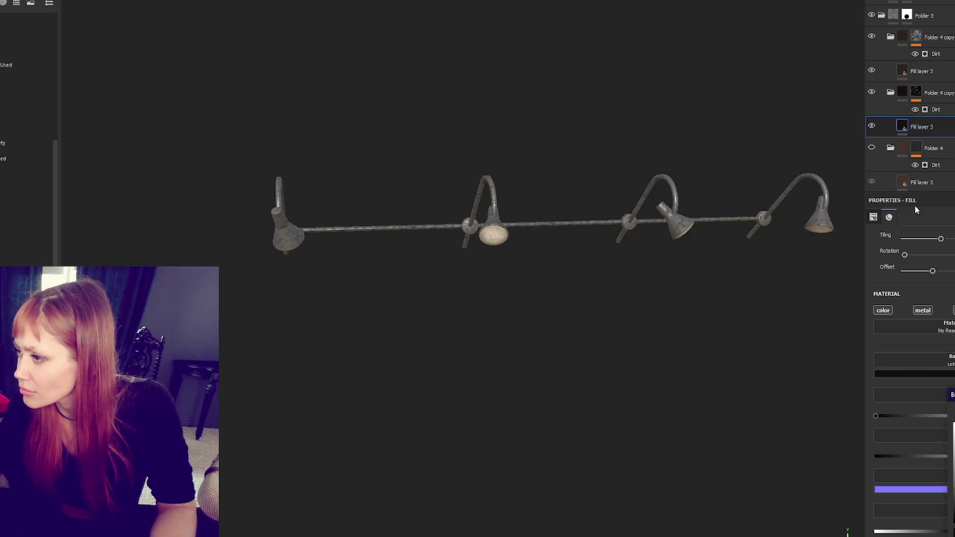
left_click(922, 183)
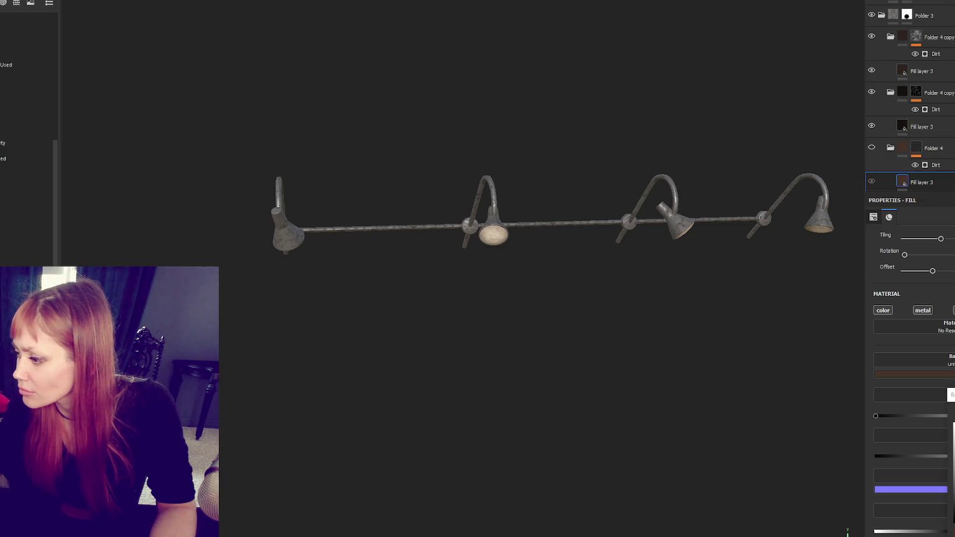
scroll(599, 222, "up", 2)
mouse_move(599, 222)
left_mouse_down()
mouse_move(565, 254)
mouse_move(584, 264)
mouse_move(763, 269)
mouse_move(547, 217)
mouse_move(482, 222)
left_mouse_up()
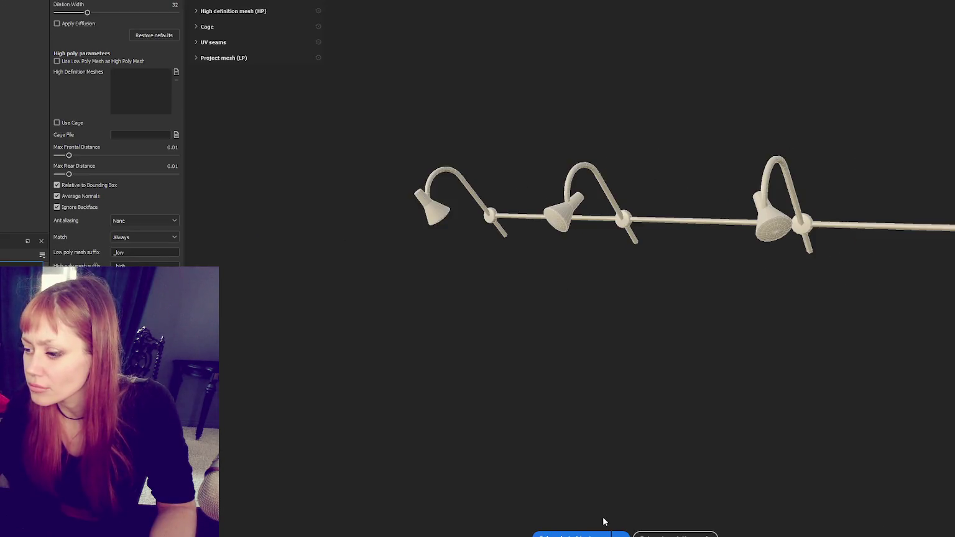
Step: Bake the mesh maps and inspect the rail upright, frontally and at an angle
left_click(601, 534)
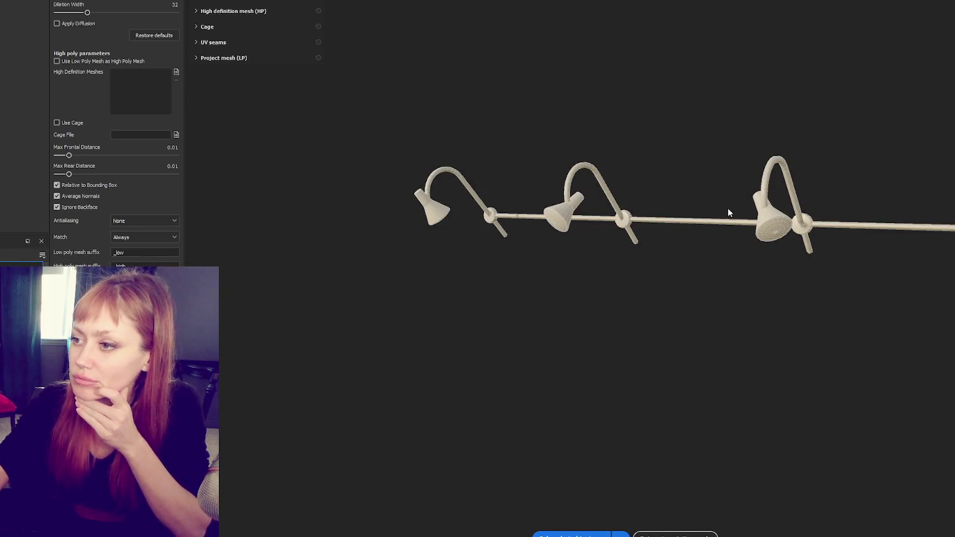
scroll(657, 241, "up", 3)
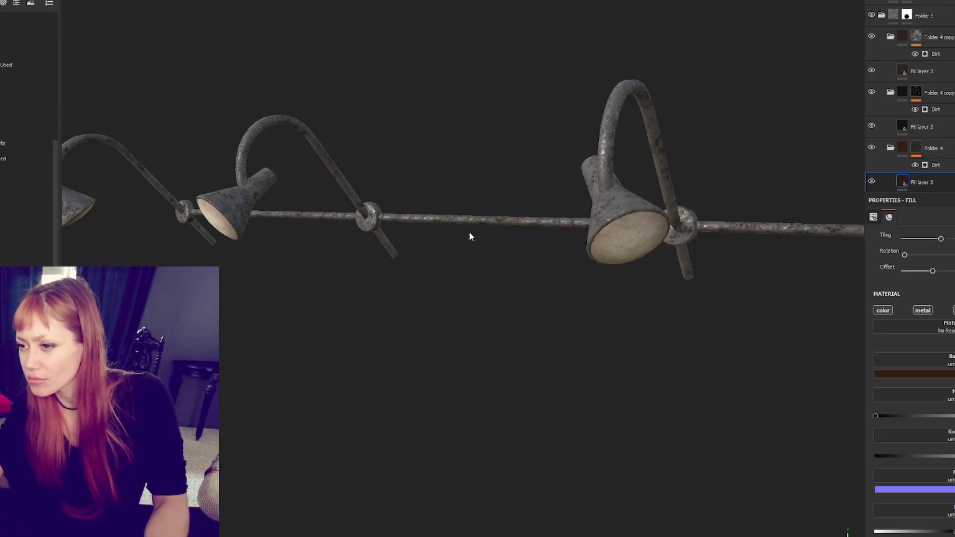
scroll(545, 263, "up", 1)
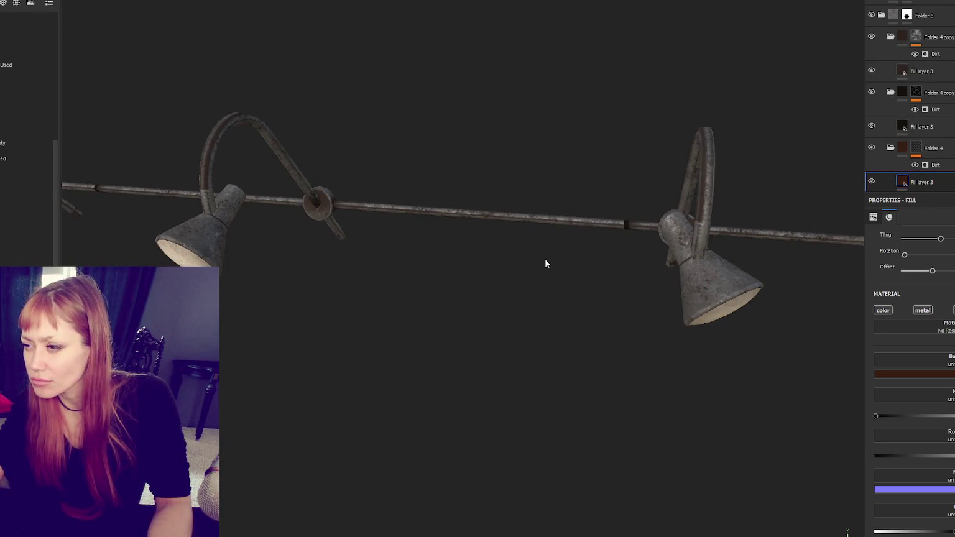
scroll(544, 264, "down", 2)
mouse_move(546, 261)
left_mouse_down()
mouse_move(596, 292)
mouse_move(676, 181)
mouse_move(652, 239)
mouse_move(303, 266)
mouse_move(318, 273)
left_mouse_up()
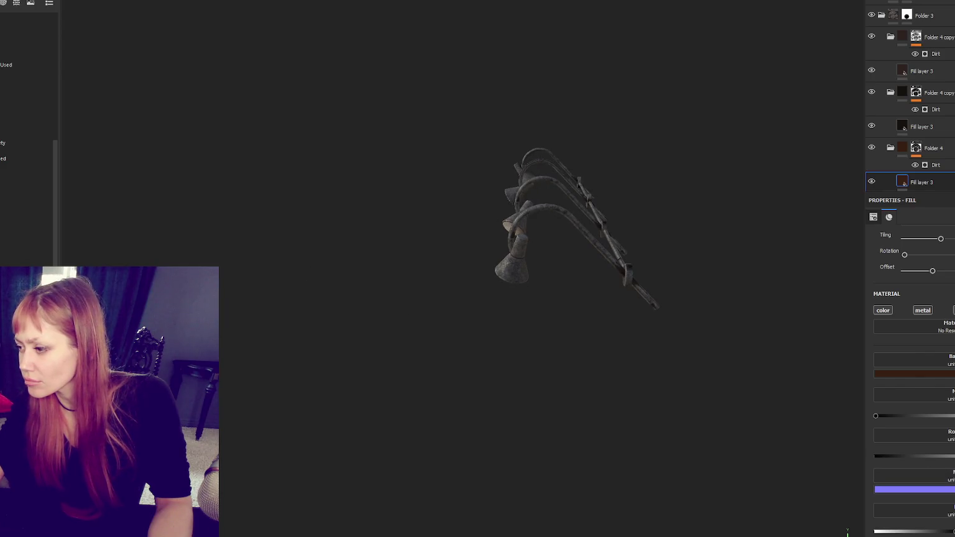
scroll(911, 373, "down", 2)
scroll(912, 373, "up", 5)
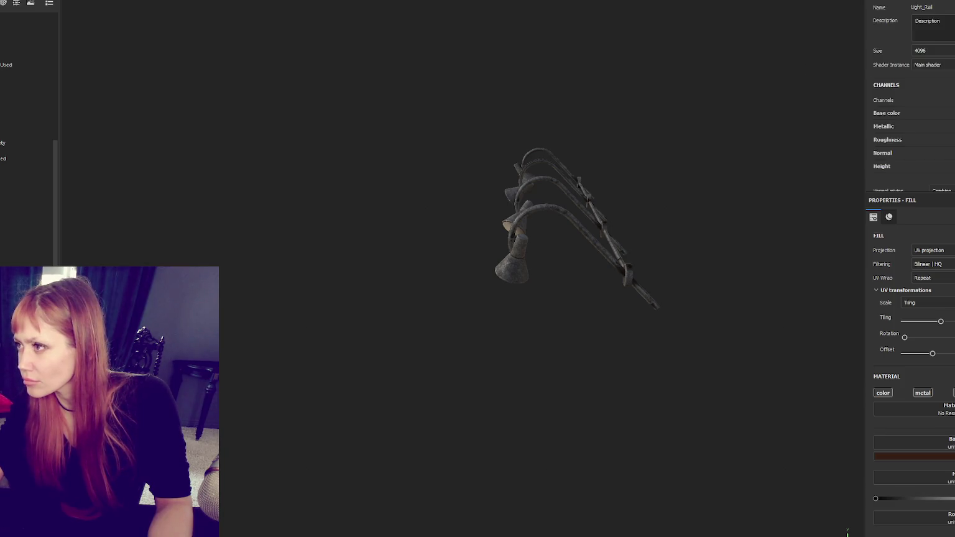
key("f")
scroll(641, 245, "up", 5)
left_click_drag(593, 221, 740, 230)
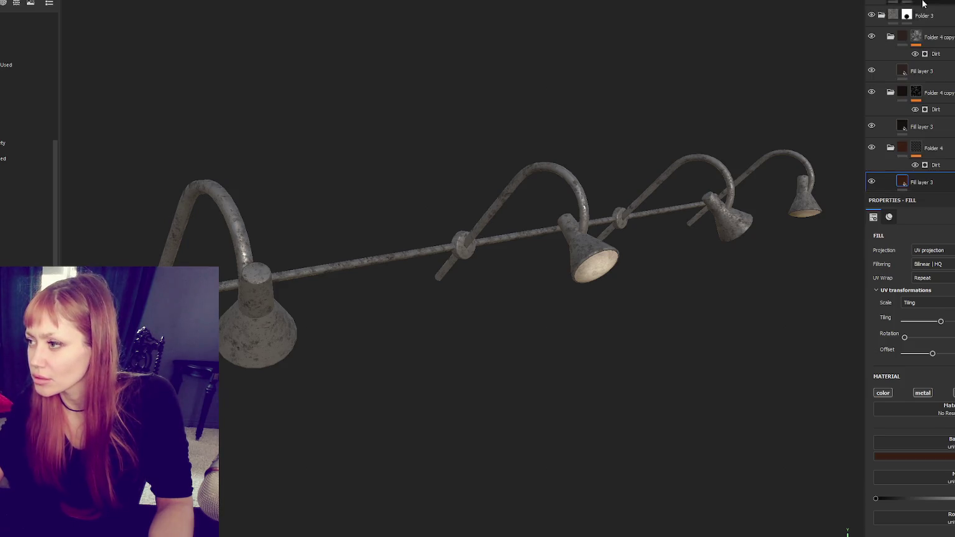
Step: Step through the fill layers bottom to top and open the top folder's Dirt generator
left_click(936, 153)
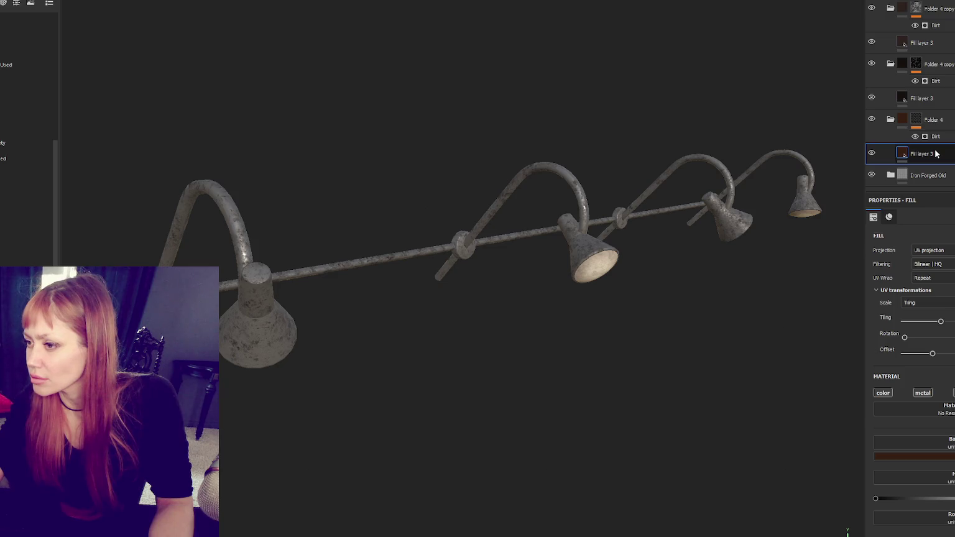
left_click(936, 99)
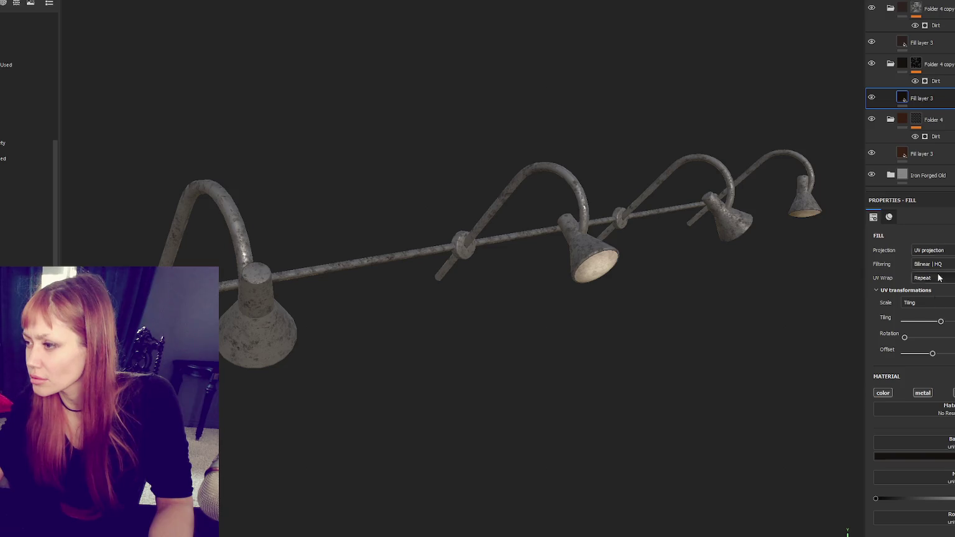
left_click(920, 44)
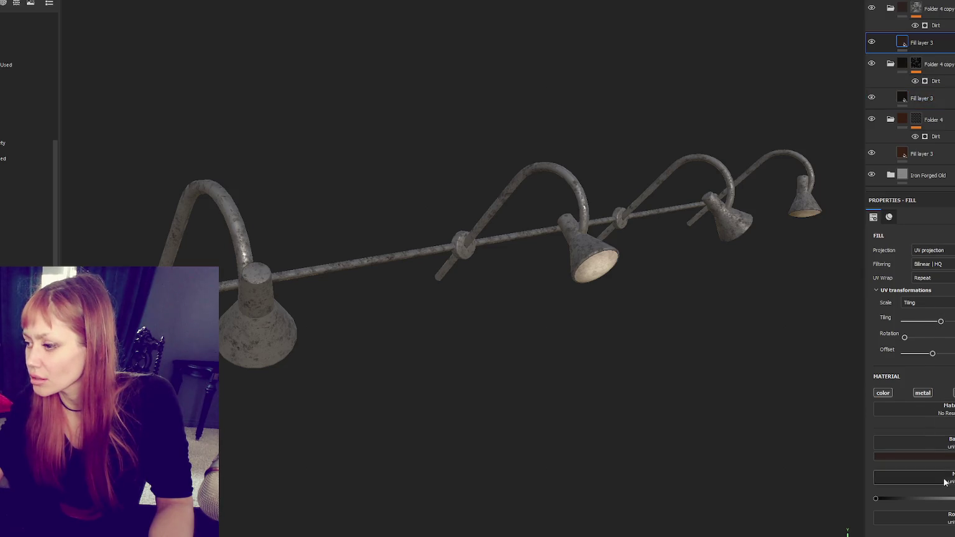
left_click(931, 27)
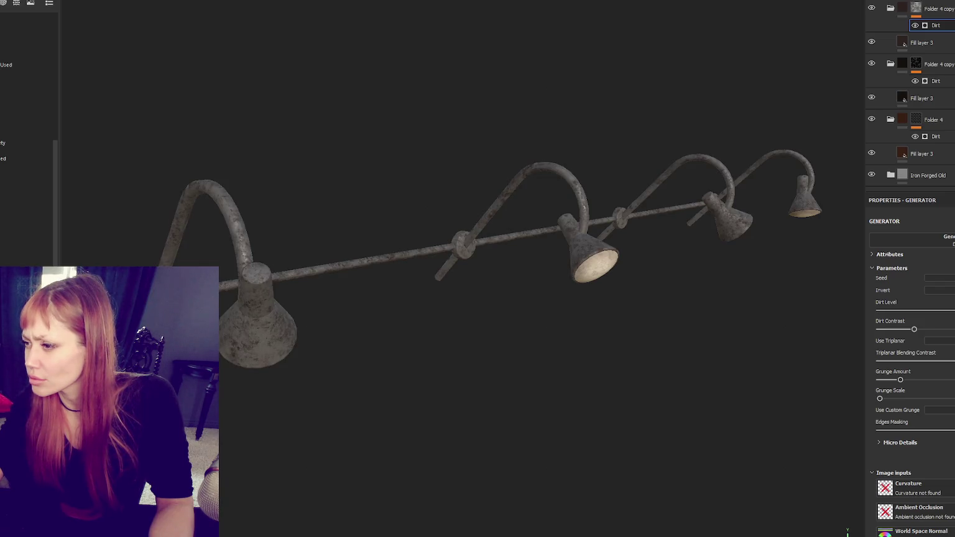
Step: Toggle visibility of the Folder 4 copy group and upper Fill layer 3 to compare the lamps
scroll(635, 279, "down", 5)
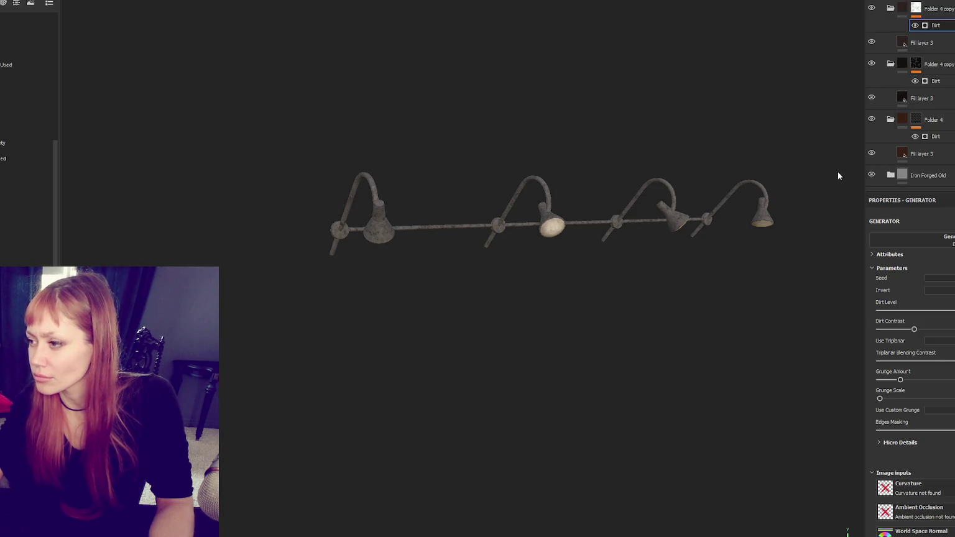
left_click(871, 63)
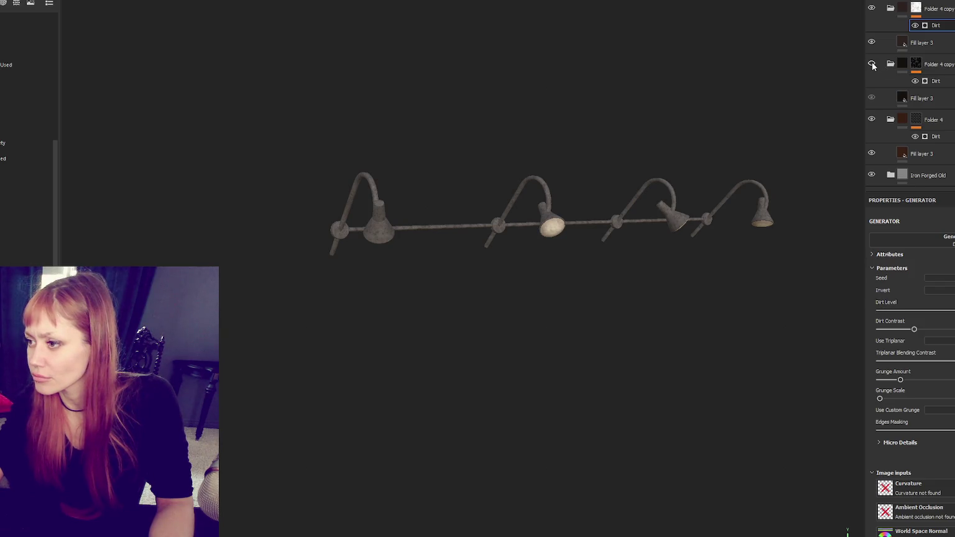
left_click(871, 42)
left_click(870, 64)
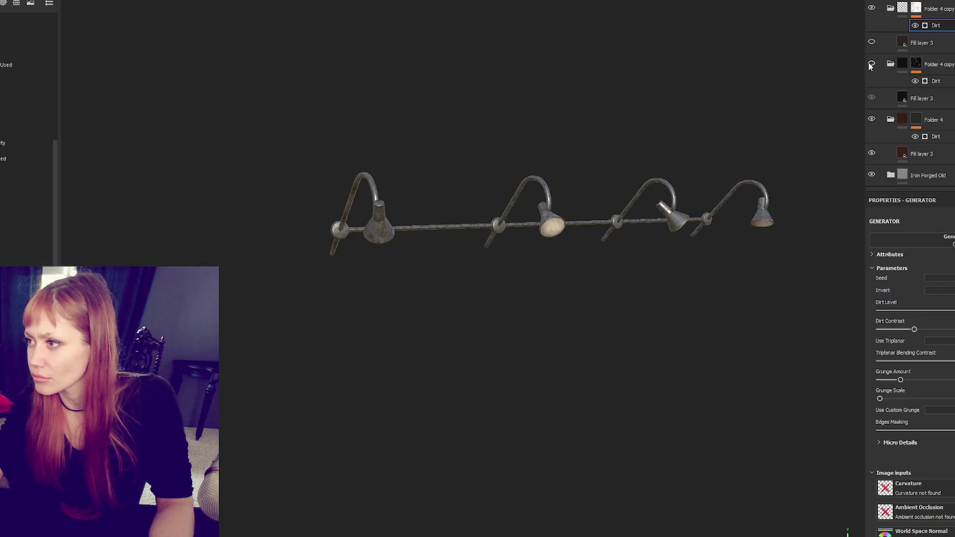
left_click(871, 42)
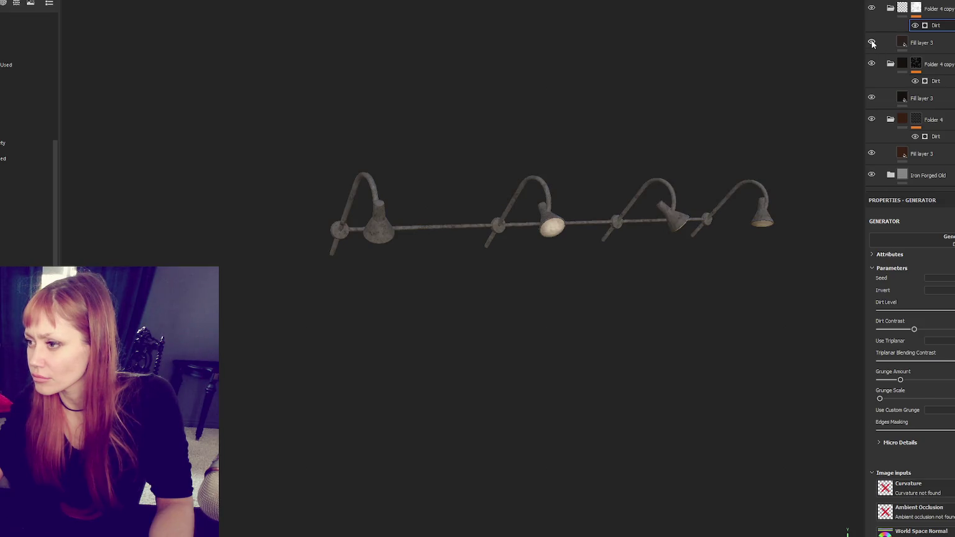
left_click(921, 43)
Step: Lower the upper Fill layer 3's roughness, then hide that layer
left_click(881, 44)
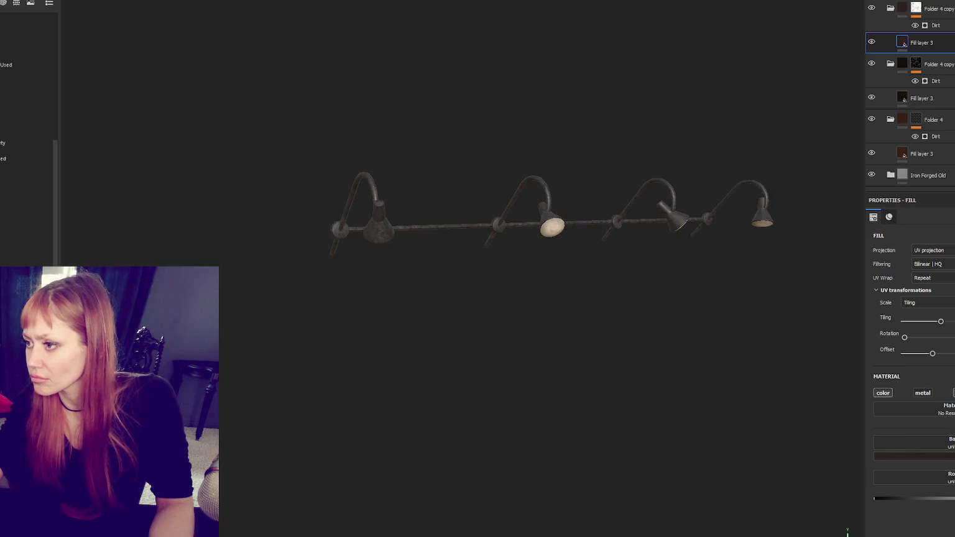
left_click_drag(952, 500, 884, 500)
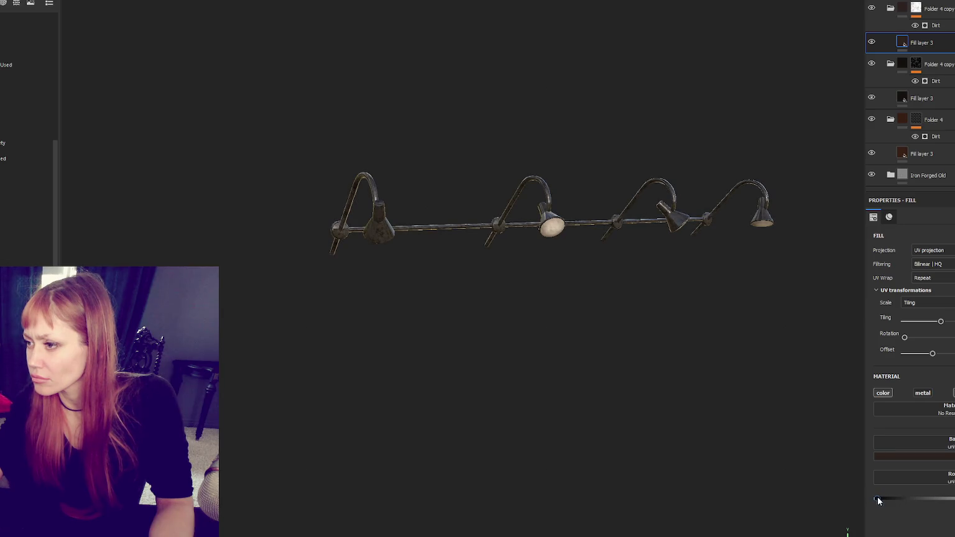
left_click(871, 41)
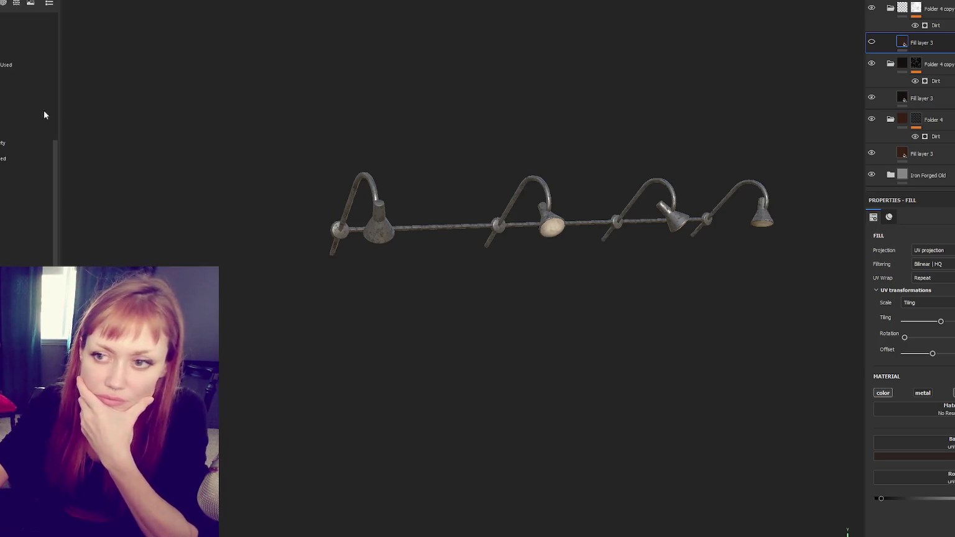
key("ctrl+shift+e")
Step: Export the textures with the Unity HD Render Pipeline (Metallic Standard) output template
left_click(591, 155)
scroll(566, 212, "down", 10)
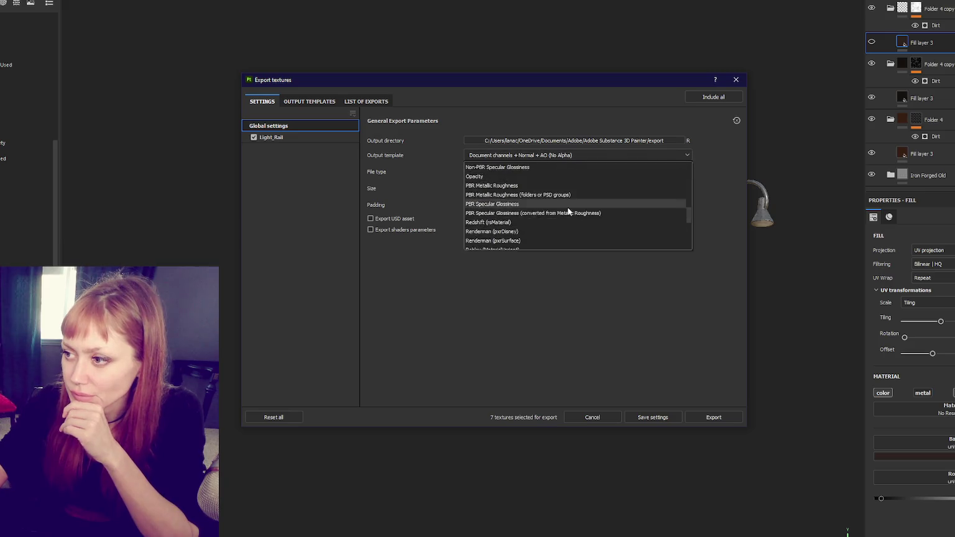
left_click(564, 195)
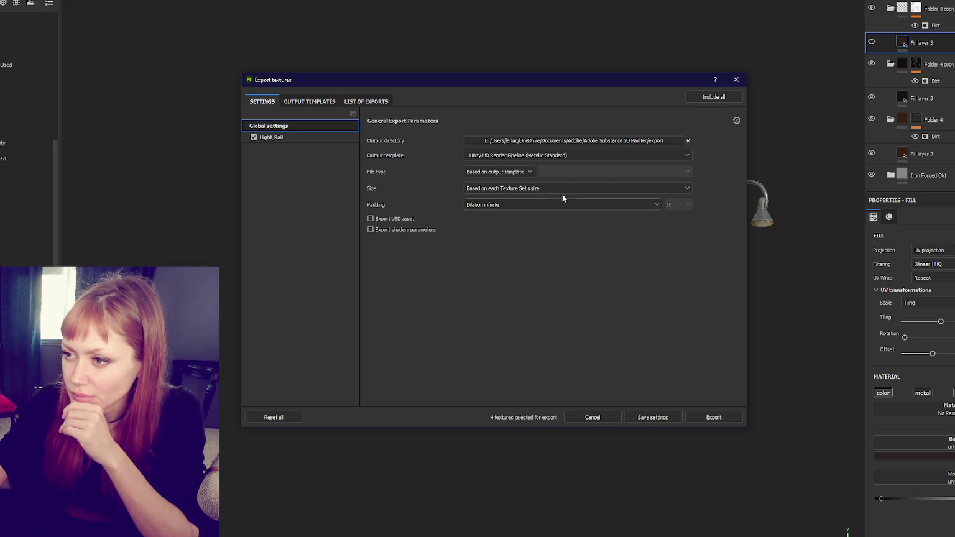
left_click(713, 416)
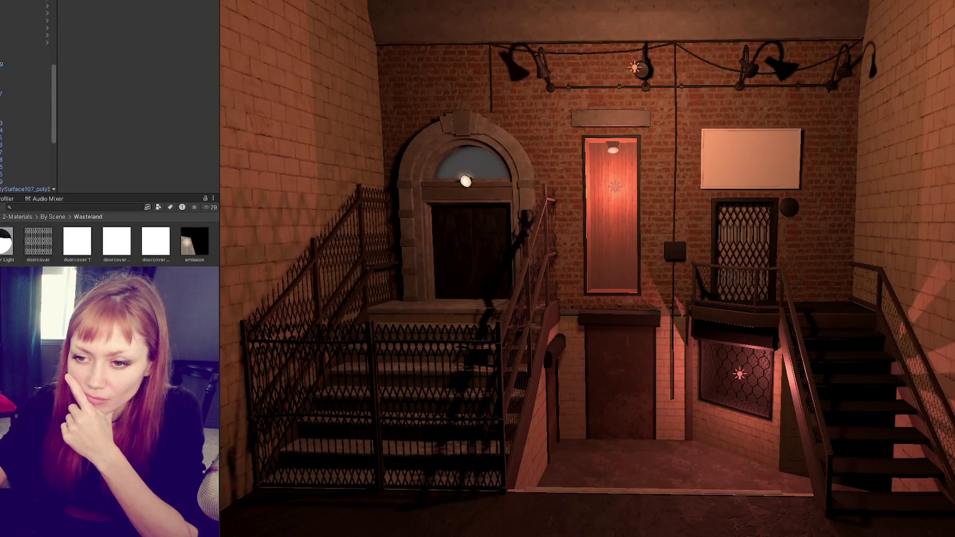
right_click(111, 389)
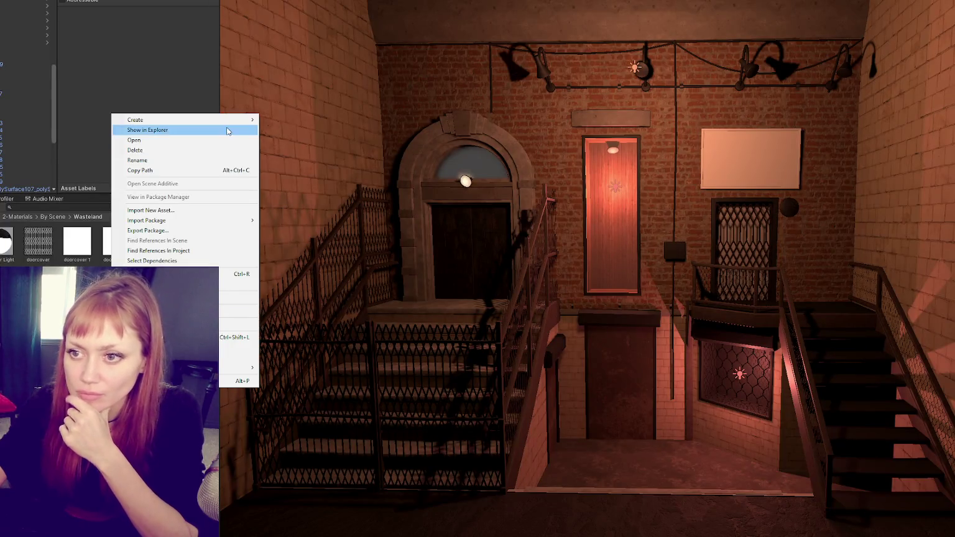
Step: Create a new project asset named 'Door Light'
mouse_move(143, 118)
left_click(294, 78)
type("Door Light")
key("Return")
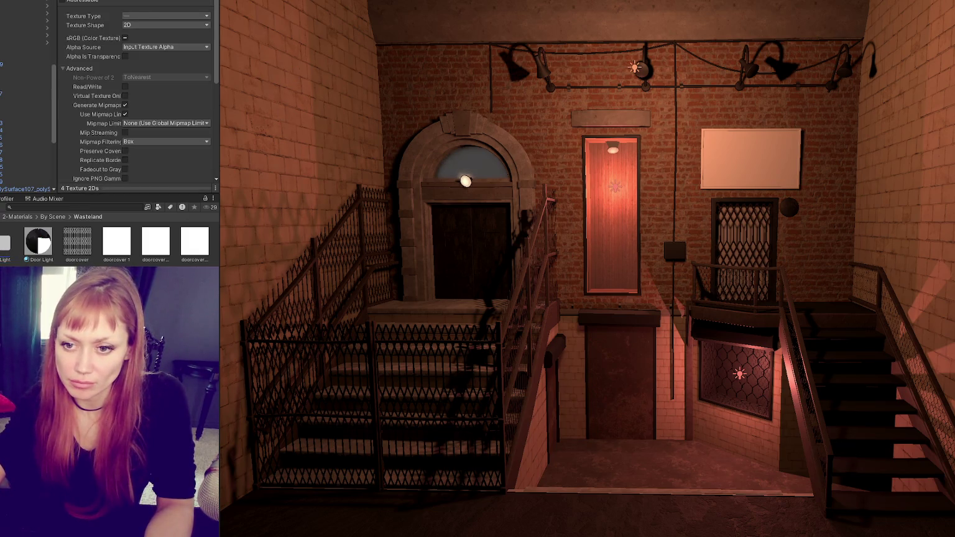
Step: Create a 'Rail Light' folder, open it, and add a new material inside it
right_click(61, 336)
mouse_move(124, 61)
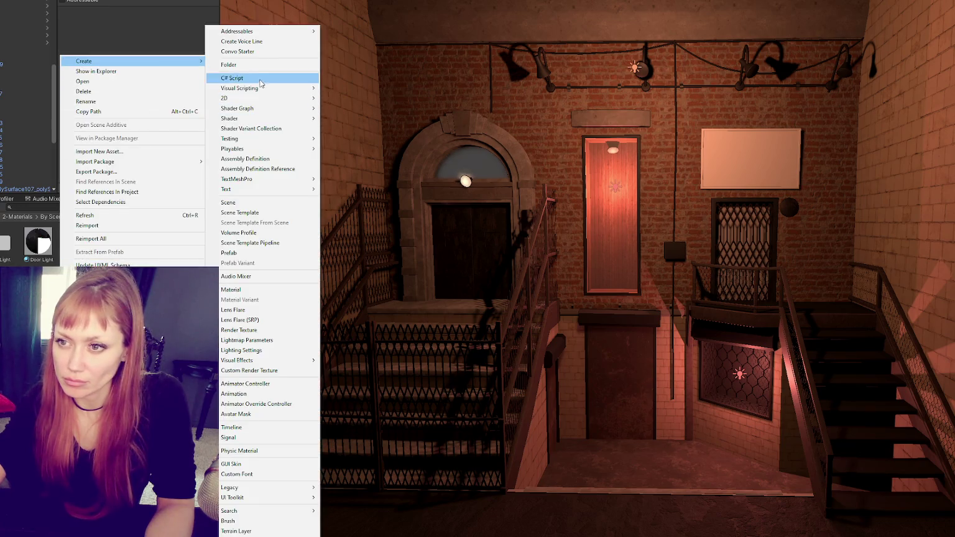
left_click(248, 64)
type("Rail Light")
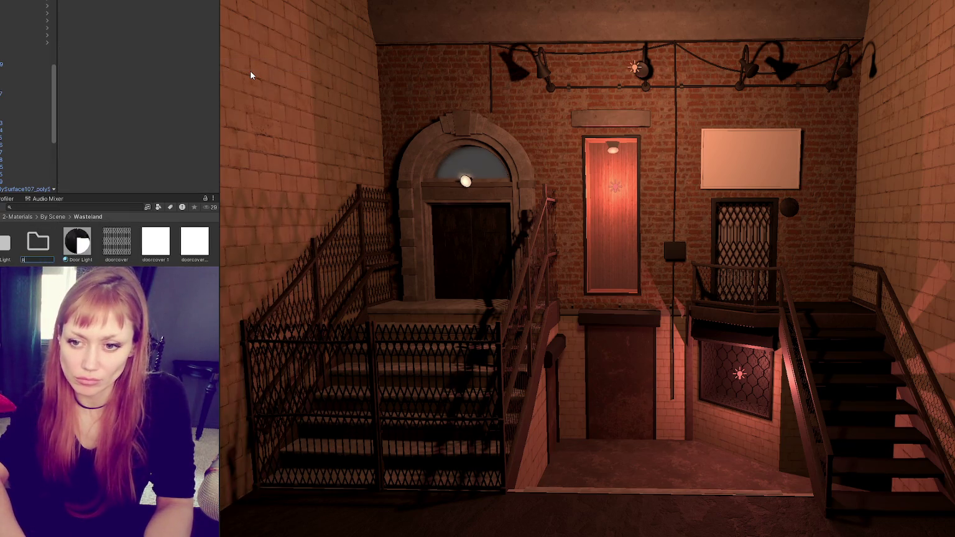
key("Return")
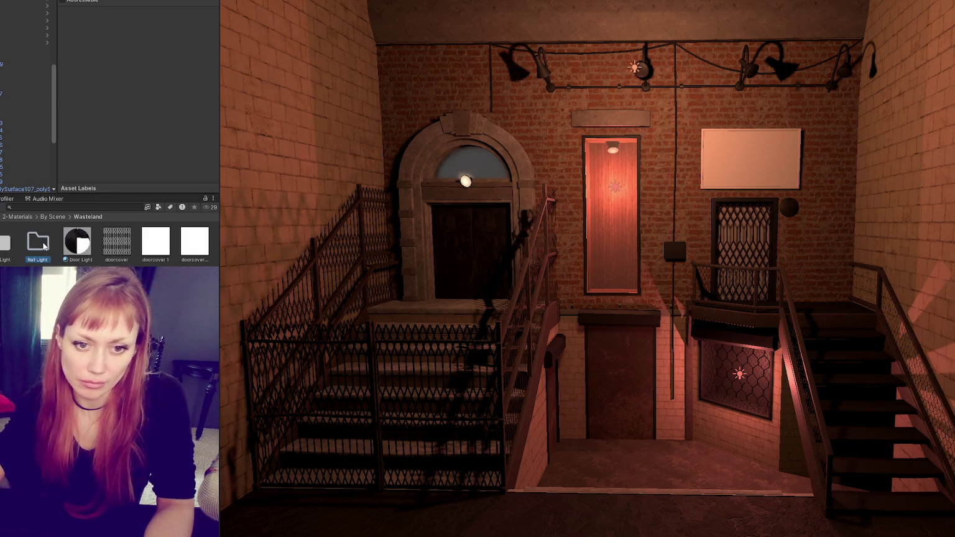
double_click(38, 242)
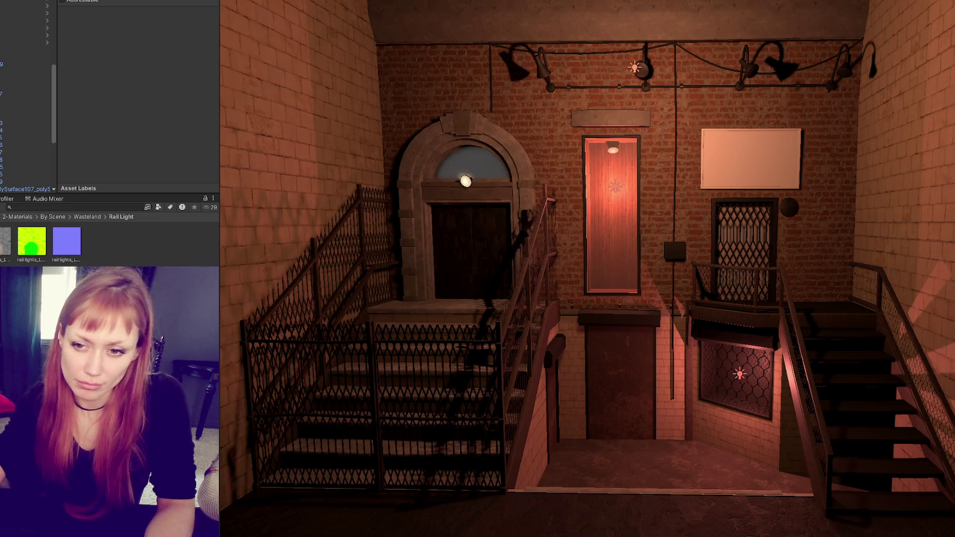
right_click(160, 249)
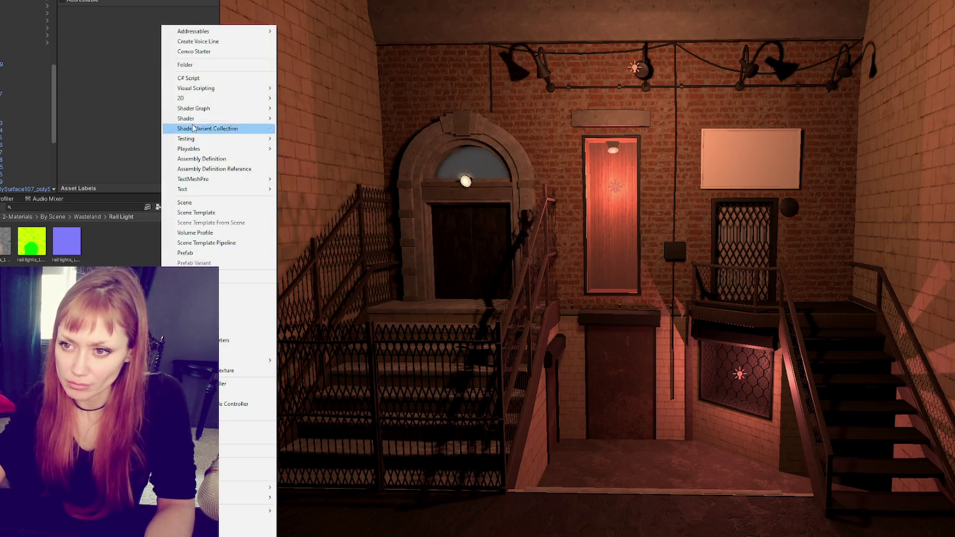
left_click(193, 289)
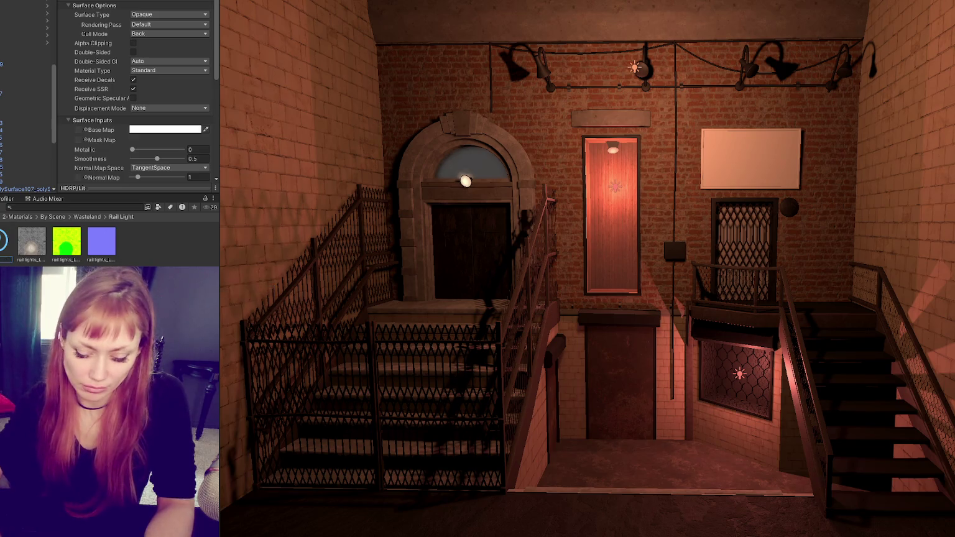
Step: Name the material 'rail' and assign its base map and the green texture as mask map
type("rail")
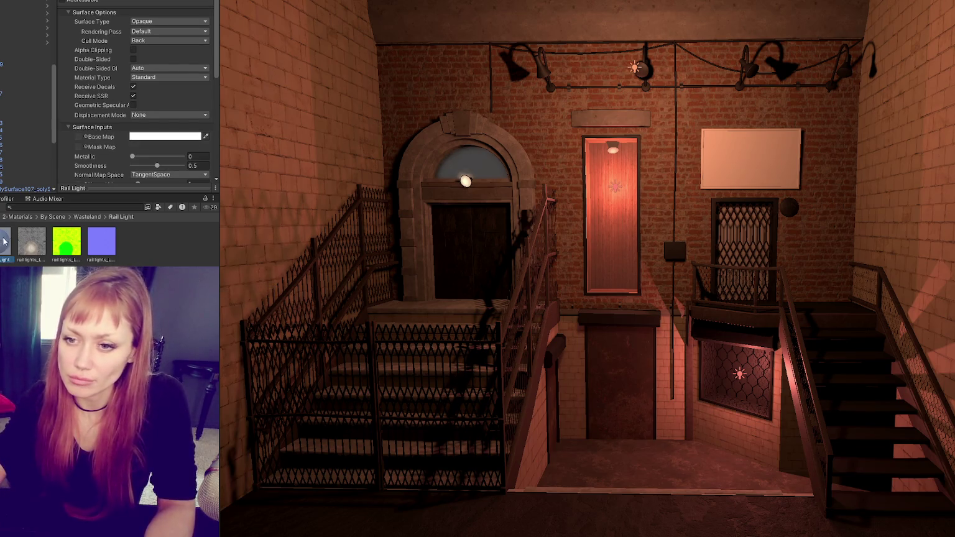
scroll(137, 112, "down", 3)
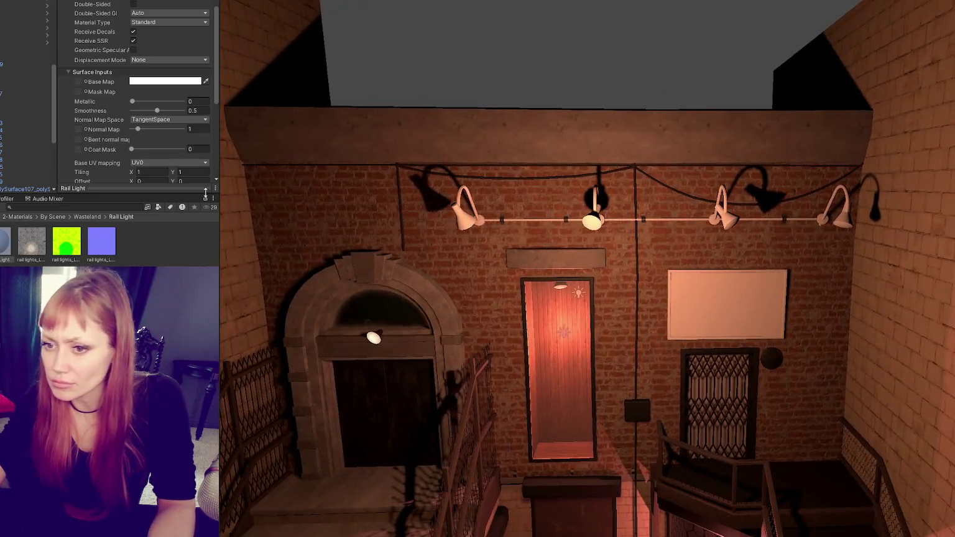
left_click(5, 242)
left_click_drag(32, 241, 77, 82)
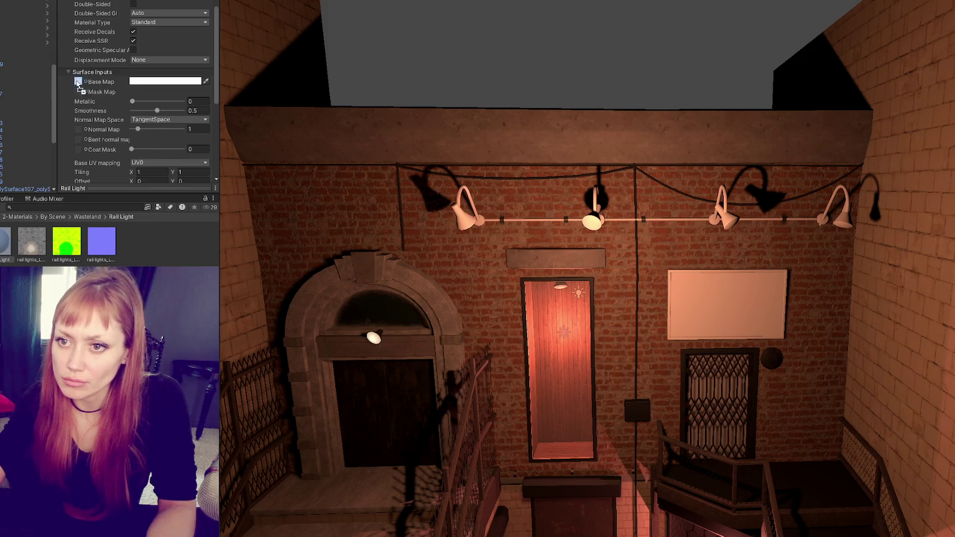
scroll(93, 154, "down", 2)
left_click_drag(72, 246, 79, 41)
Step: Assign the blue texture as normal map and set its Texture Type to Normal map
mouse_move(101, 242)
left_mouse_down()
mouse_move(112, 162)
mouse_move(81, 87)
mouse_move(78, 168)
left_mouse_up()
scroll(81, 87, "up", 2)
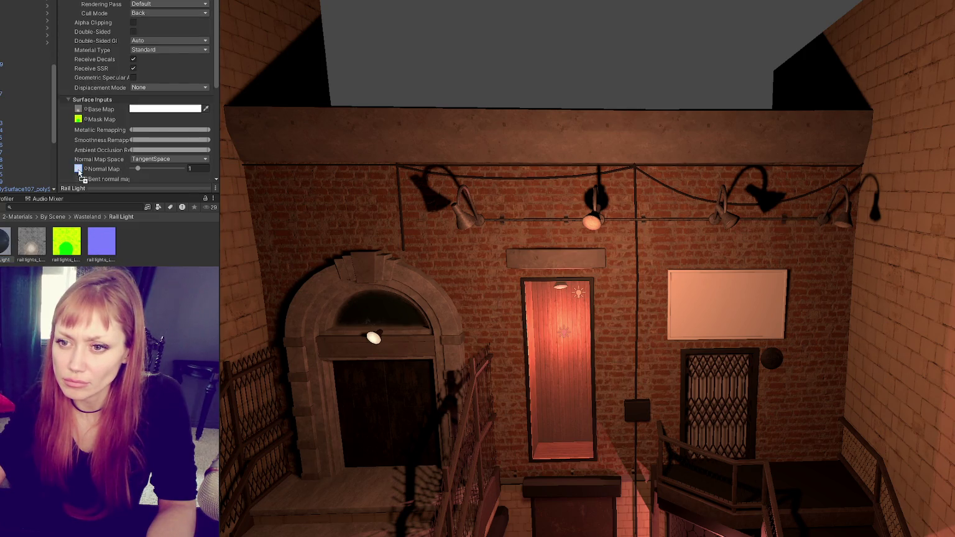
left_click(101, 242)
left_click(166, 15)
left_click(153, 36)
scroll(180, 93, "down", 5)
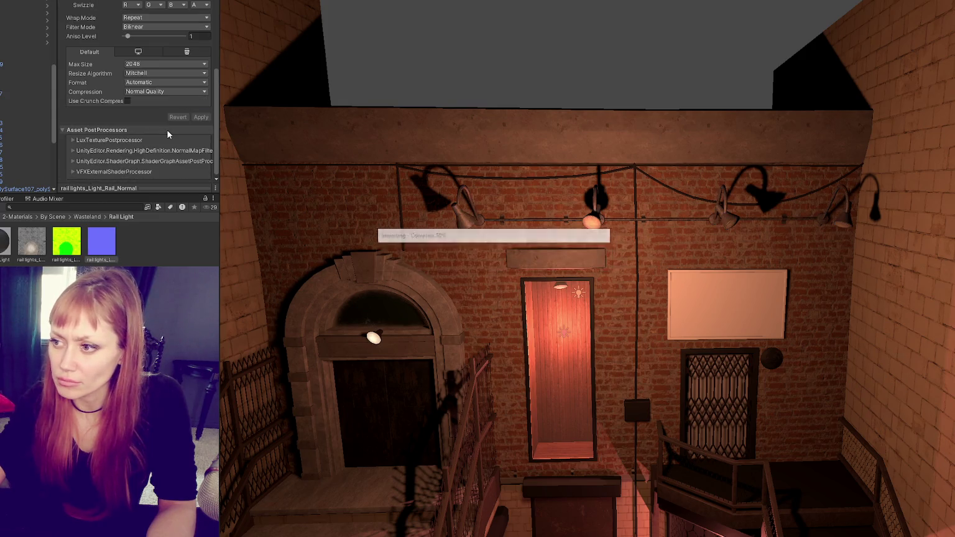
right_click(28, 251)
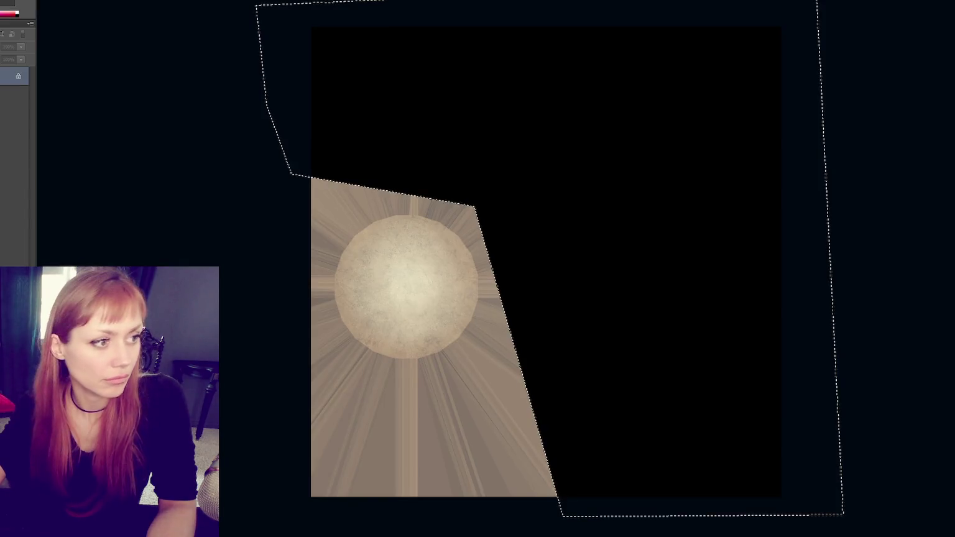
Step: Place the grey base map, add a new layer, and fill everything outside the bulb outline black
left_click_drag(160, 25, 158, 22)
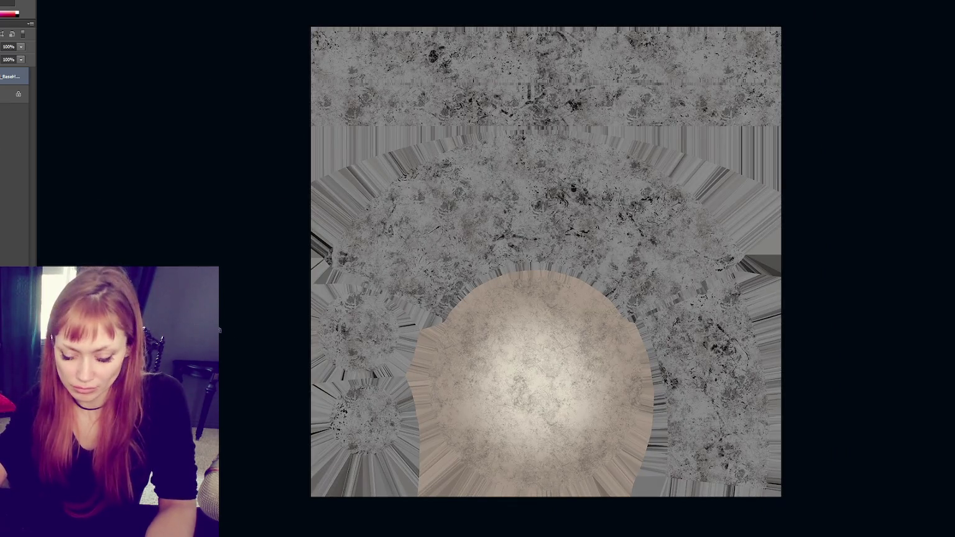
key("ctrl+shift+alt+n")
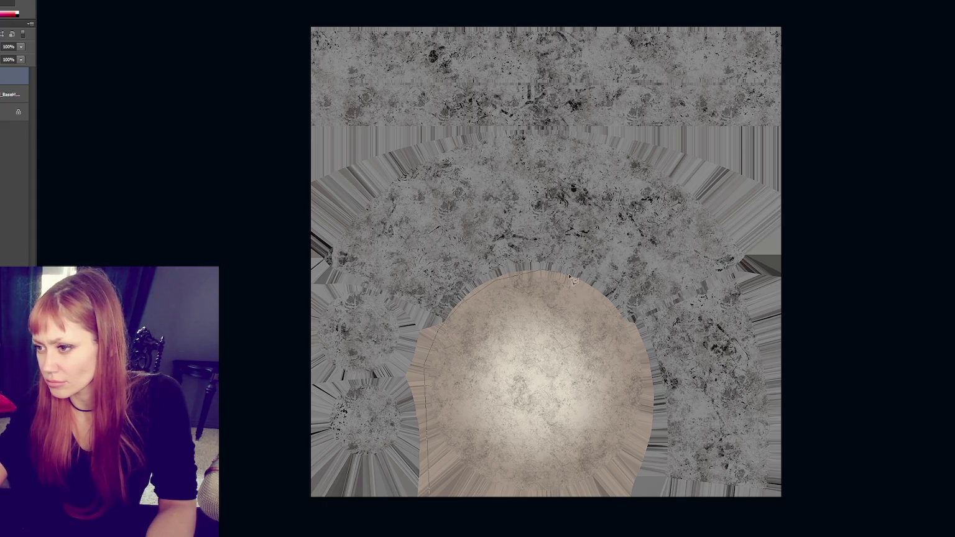
left_click(619, 521)
left_click(833, 522)
left_click(846, 1)
left_click(223, 8)
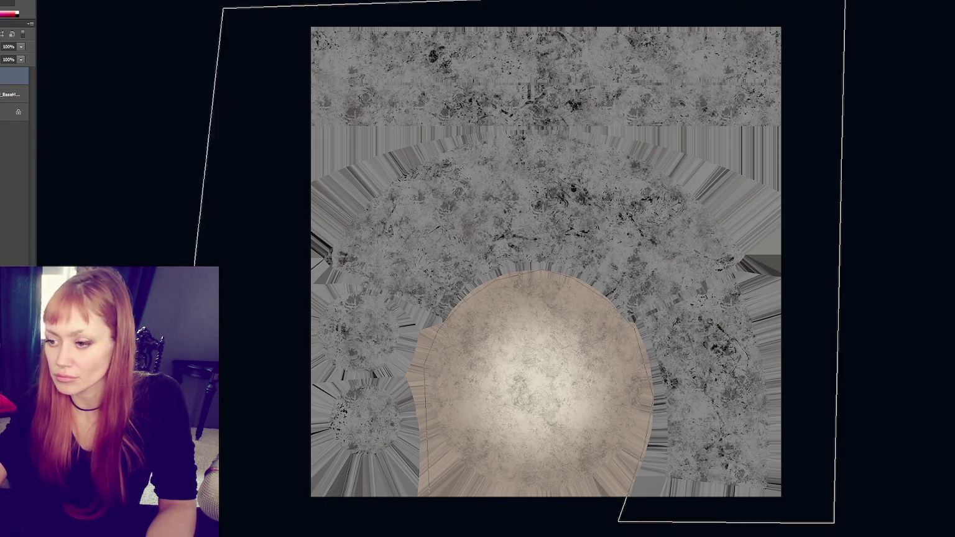
key("Return")
key("alt+BackSpace")
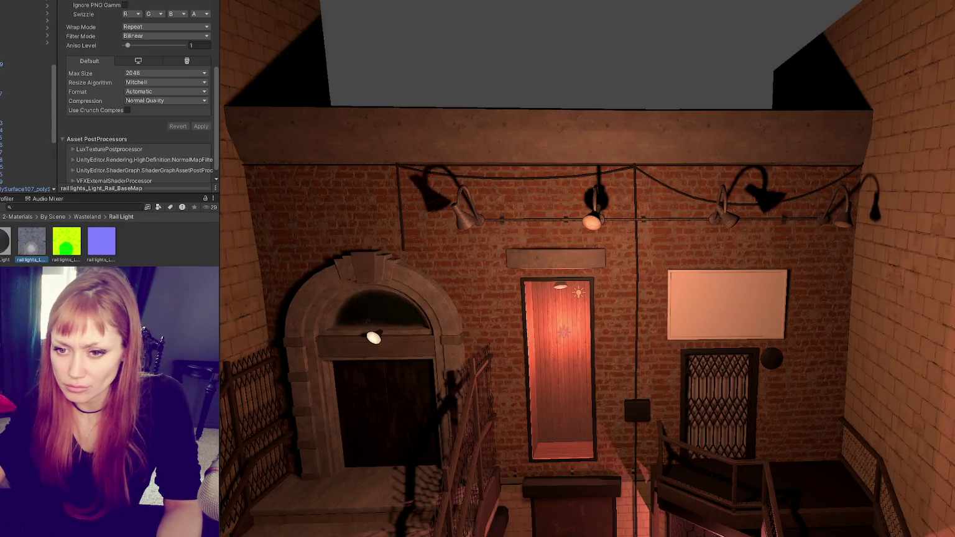
key("BackSpace")
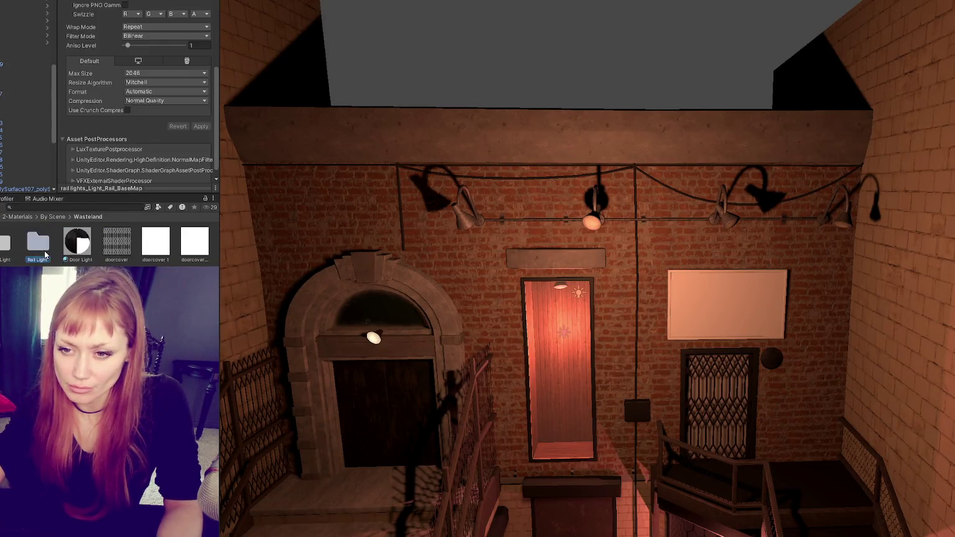
Step: Enable emission intensity on the Rail Light material, assign the glow texture as emissive map, intensity 1000
double_click(45, 255)
left_click(32, 243)
scroll(99, 93, "down", 3)
scroll(99, 93, "down", 6)
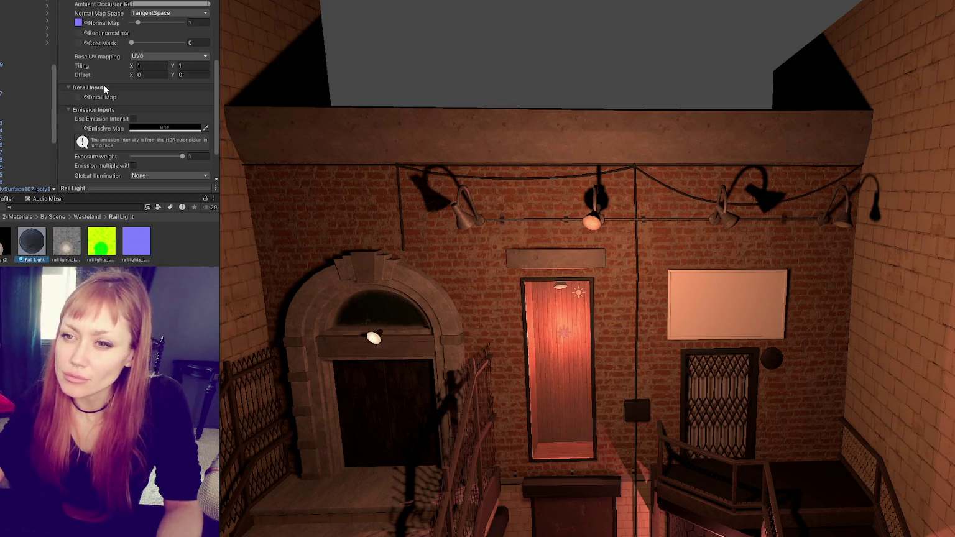
left_click(133, 75)
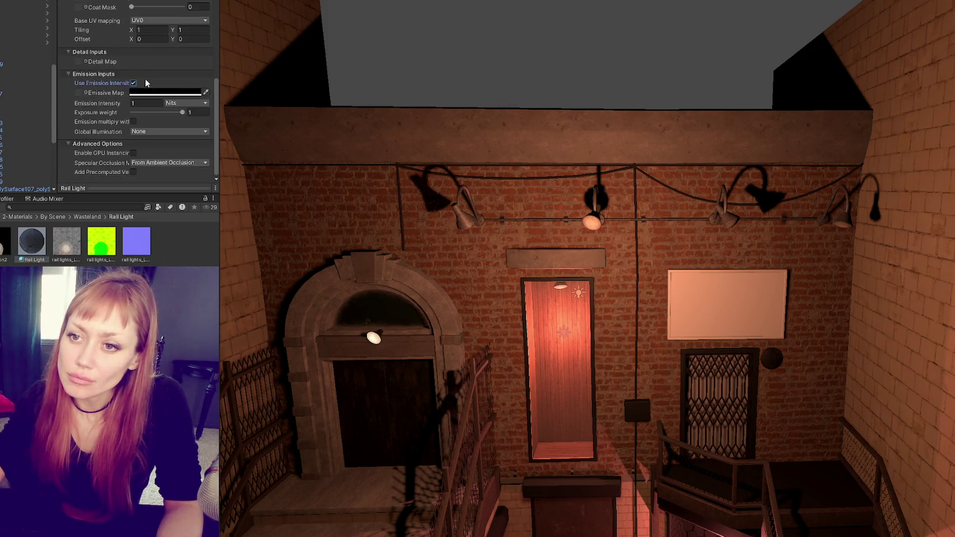
mouse_move(1, 243)
left_mouse_down()
mouse_move(59, 96)
mouse_move(78, 93)
left_mouse_up()
left_click(165, 93)
left_click(188, 129)
left_click(141, 110)
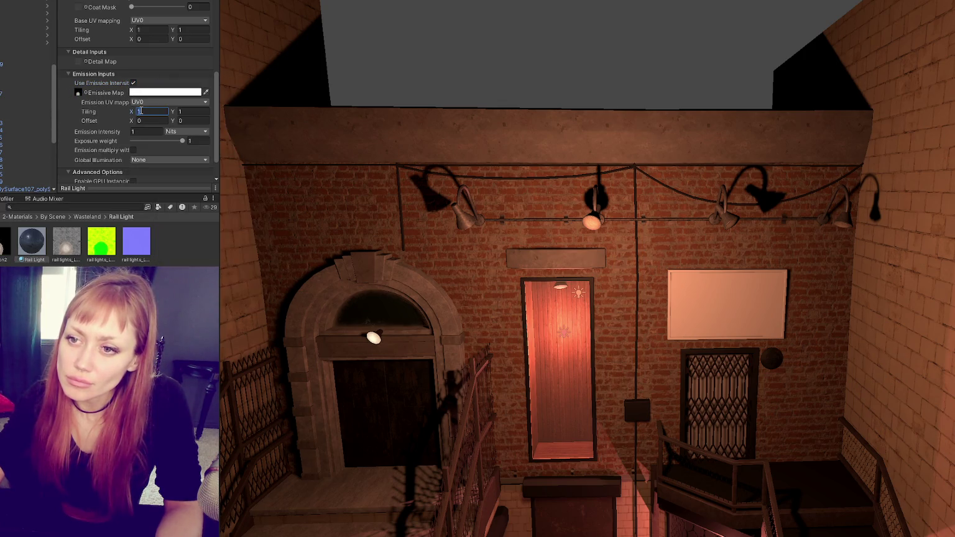
key("Tab")
key("Tab")
key("Tab")
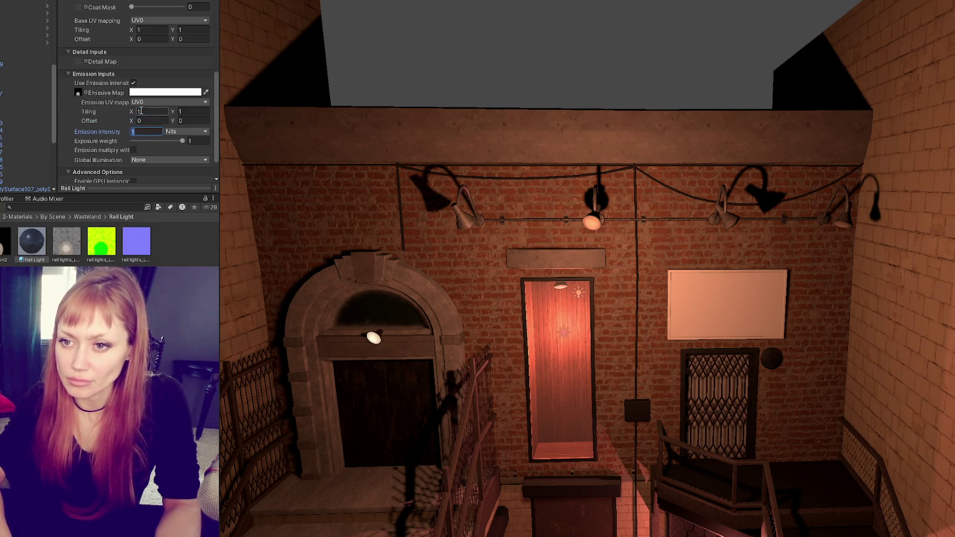
type("10000")
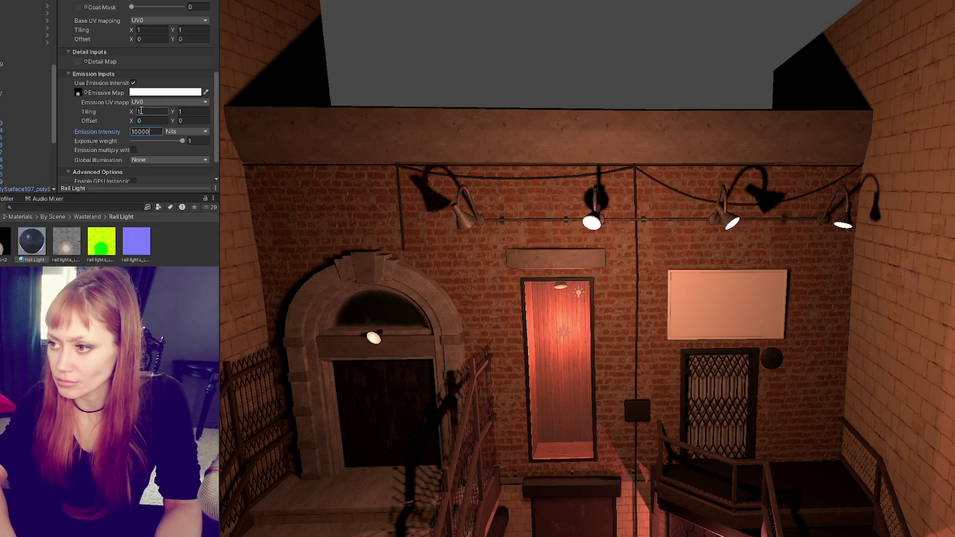
key("BackSpace")
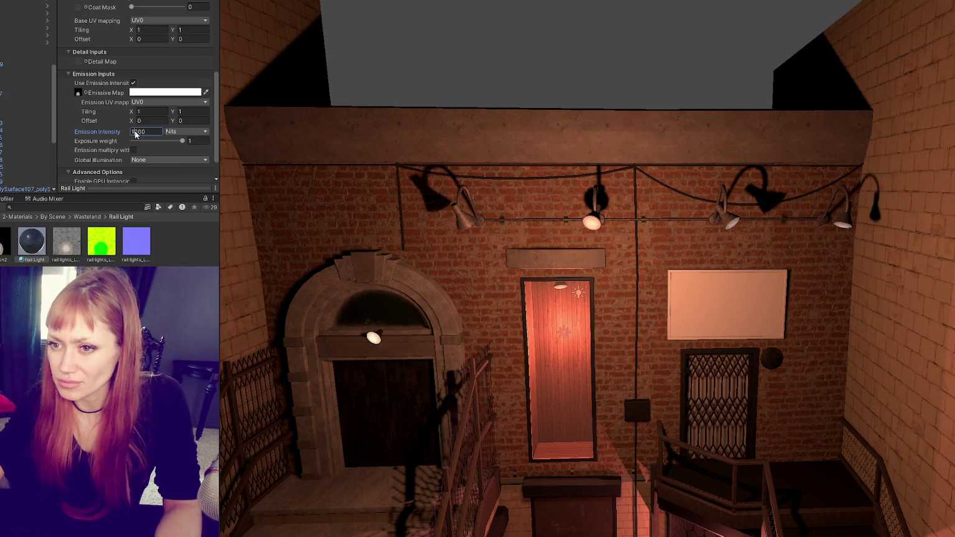
Step: Tint the Rail Light material's emission colour a reddish orange
mouse_move(509, 223)
left_mouse_down()
mouse_move(541, 202)
mouse_move(564, 306)
mouse_move(585, 318)
mouse_move(528, 339)
left_mouse_up()
left_click(26, 242)
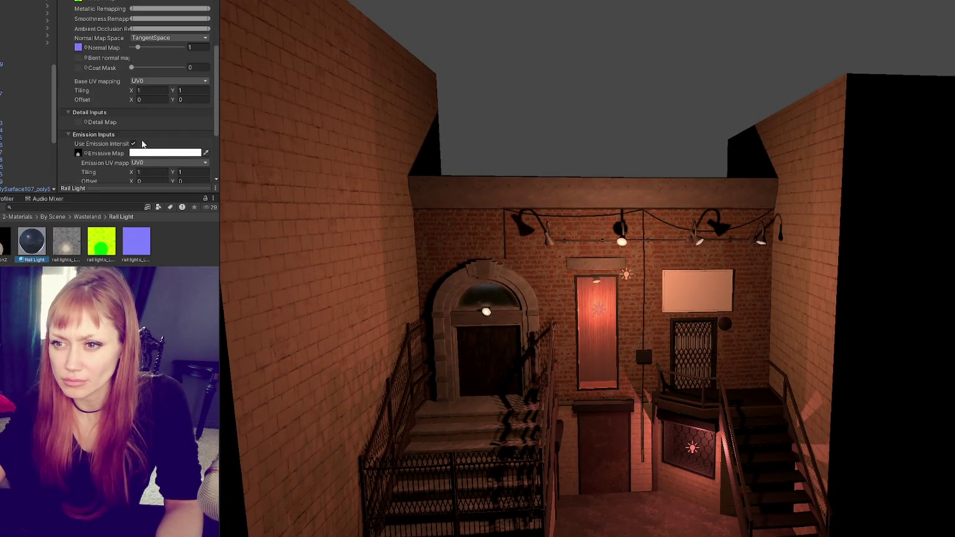
left_click(149, 153)
mouse_move(241, 209)
left_mouse_down()
mouse_move(236, 198)
mouse_move(199, 209)
mouse_move(222, 180)
mouse_move(189, 178)
left_mouse_up()
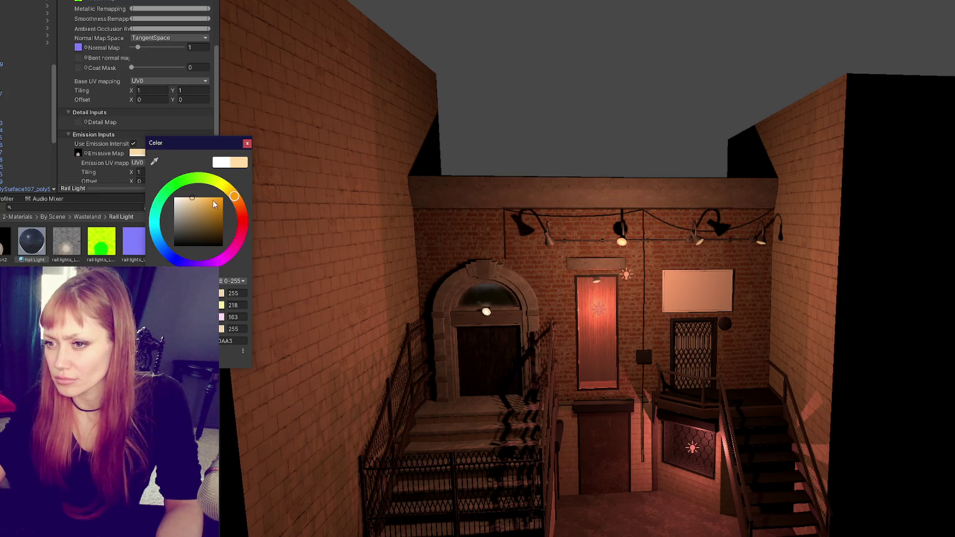
left_click_drag(237, 199, 242, 211)
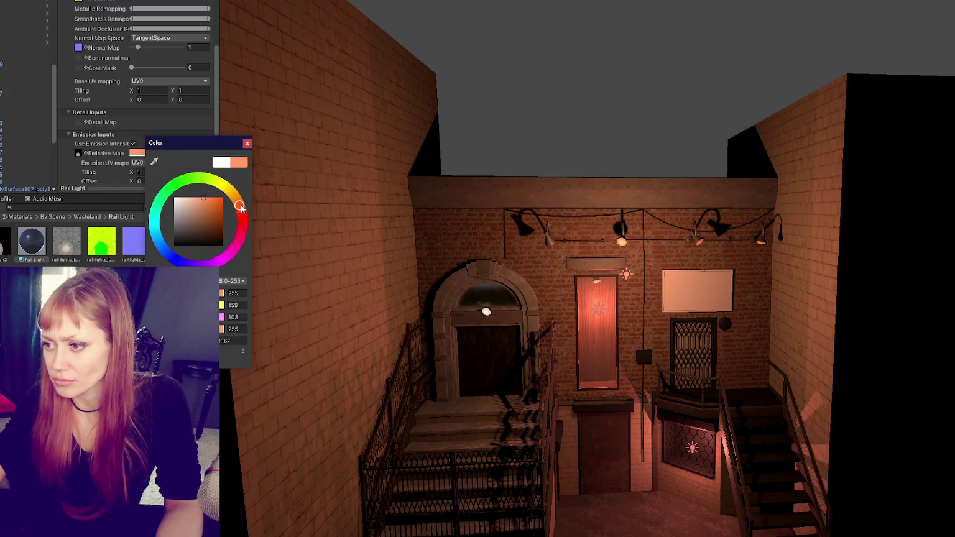
key("Escape")
Step: Search the project for 'wood' and apply a dark wood material to the blank sign
left_click_drag(311, 283, 331, 295)
mouse_move(425, 315)
left_mouse_down()
mouse_move(545, 246)
mouse_move(529, 246)
left_mouse_up()
left_click(38, 207)
type("wood")
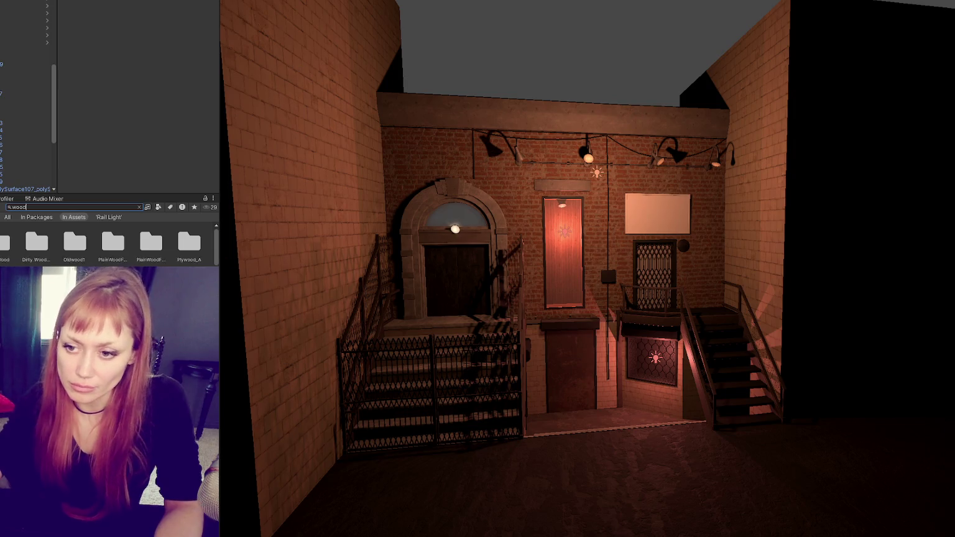
scroll(109, 245, "down", 3)
mouse_move(151, 249)
left_mouse_down()
mouse_move(497, 187)
mouse_move(678, 214)
left_mouse_up()
Step: Select the WastelandChunk5 stairs and railing, then deselect them
left_click_drag(631, 96, 628, 141)
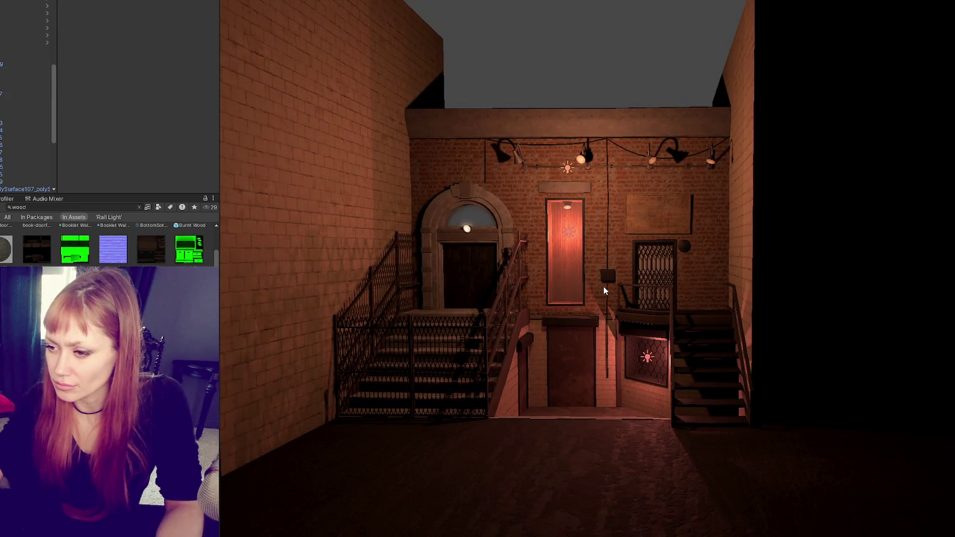
left_click(435, 369)
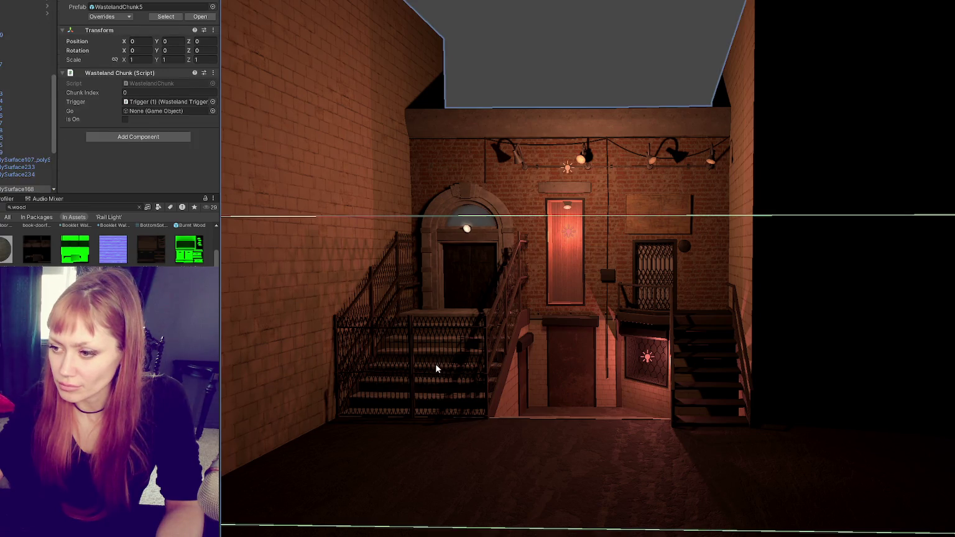
left_click(436, 369)
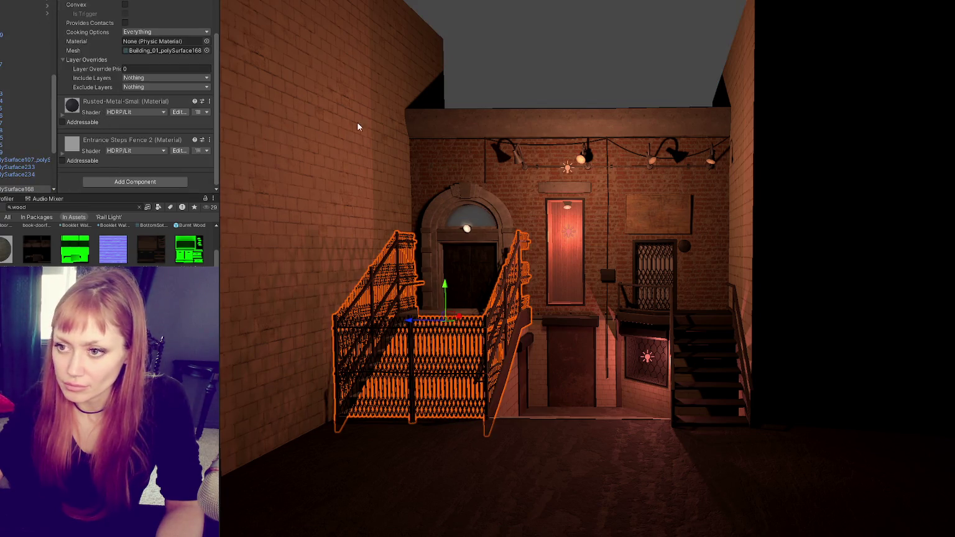
left_click(490, 57)
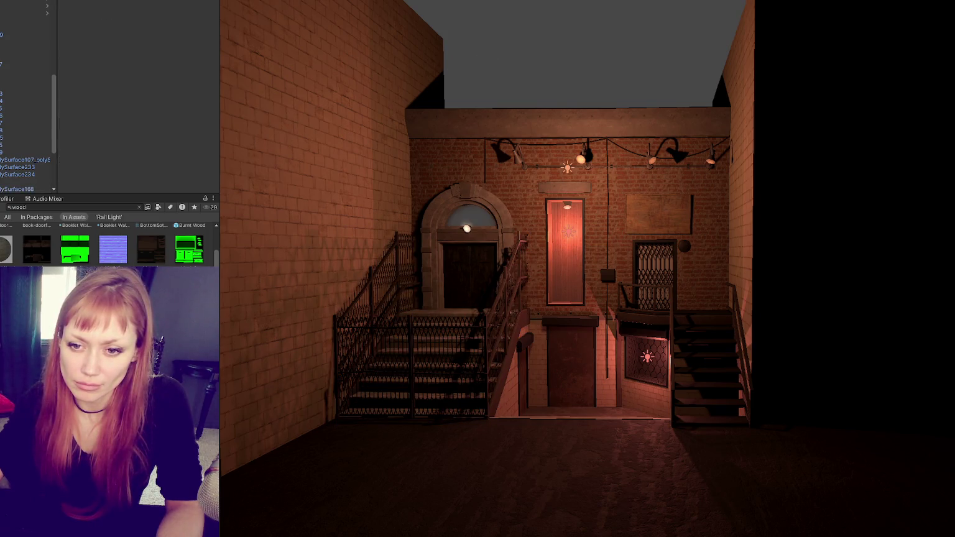
Step: Clear the 'wood' search in the Project panel
key("Escape")
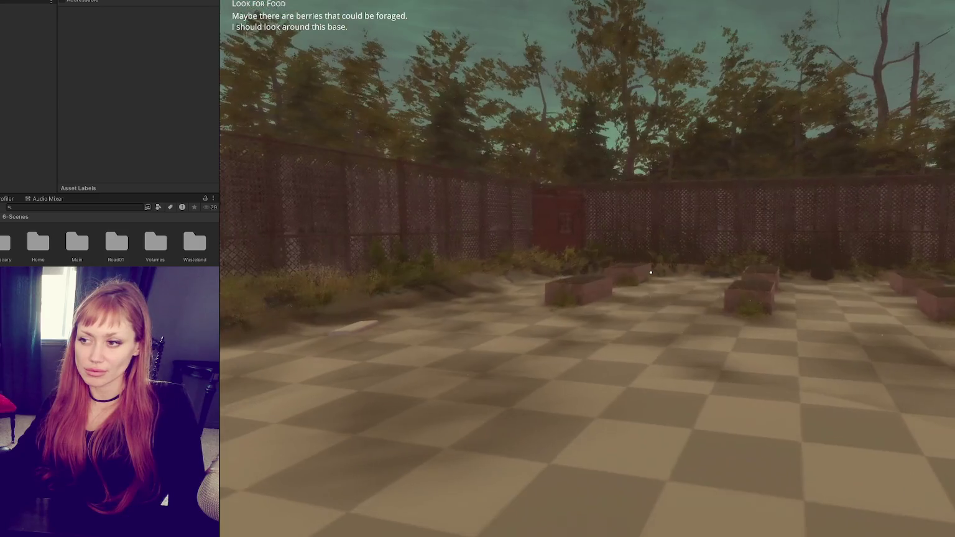
Step: Walk forward across the fenced yard to the red gate, punching once on the way
key("w")
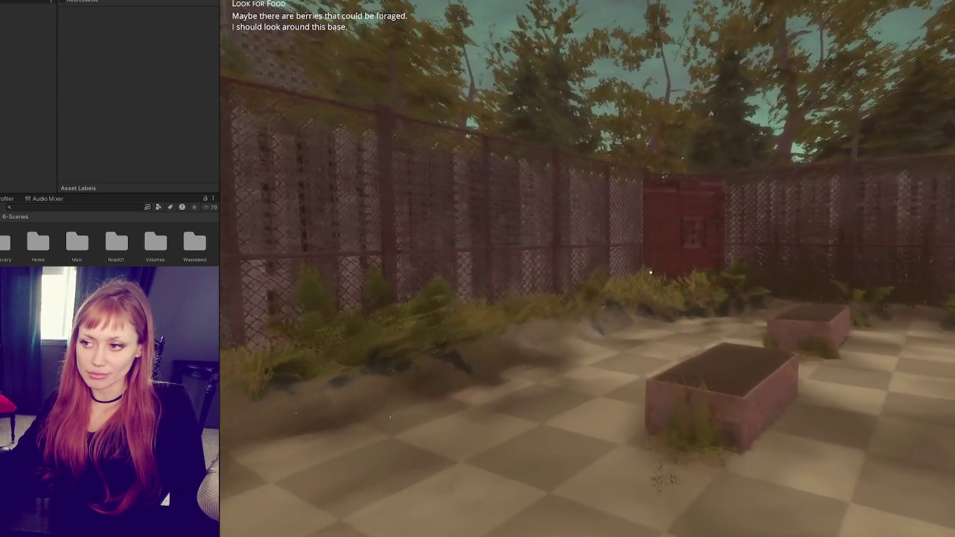
left_click(650, 272)
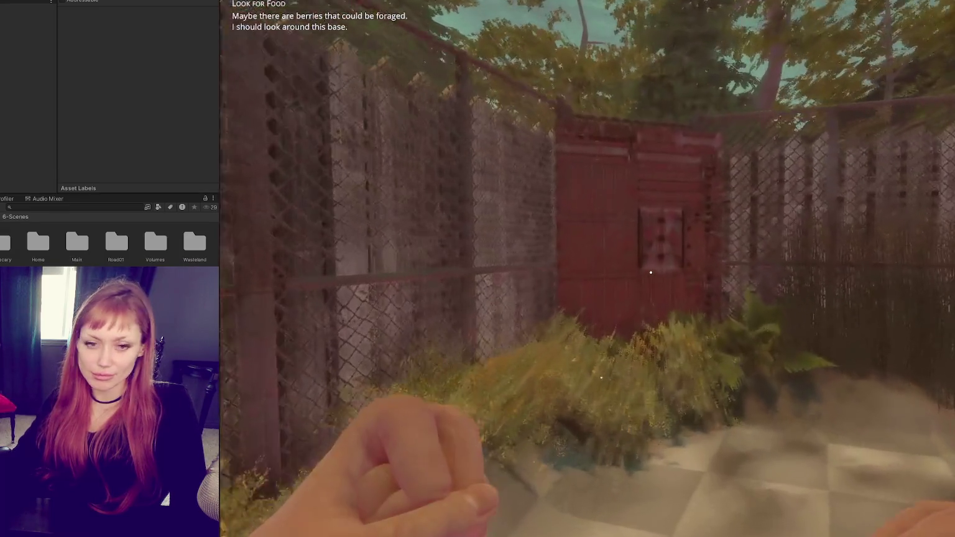
key("w")
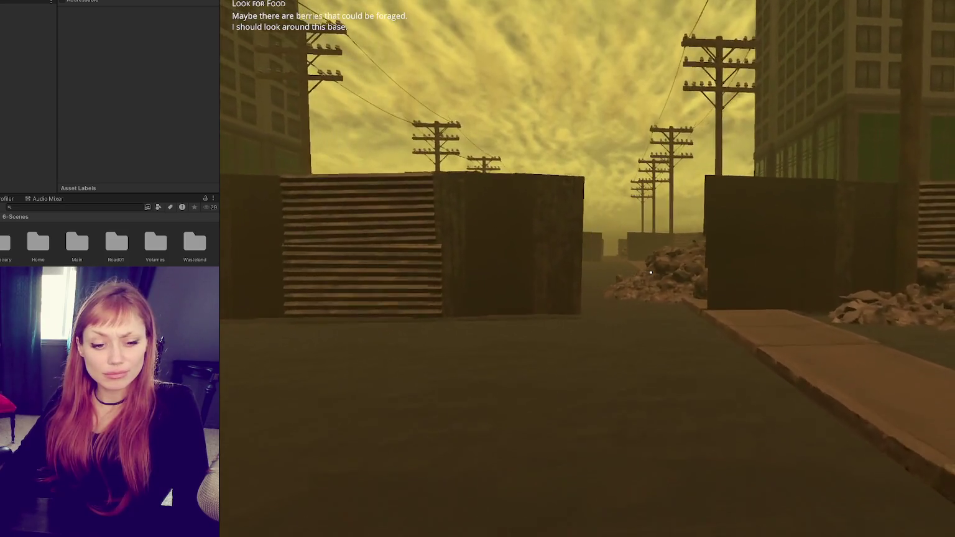
Step: Sprint and walk forward through the wall gap and past the debris pile onto the street
key("shift+w")
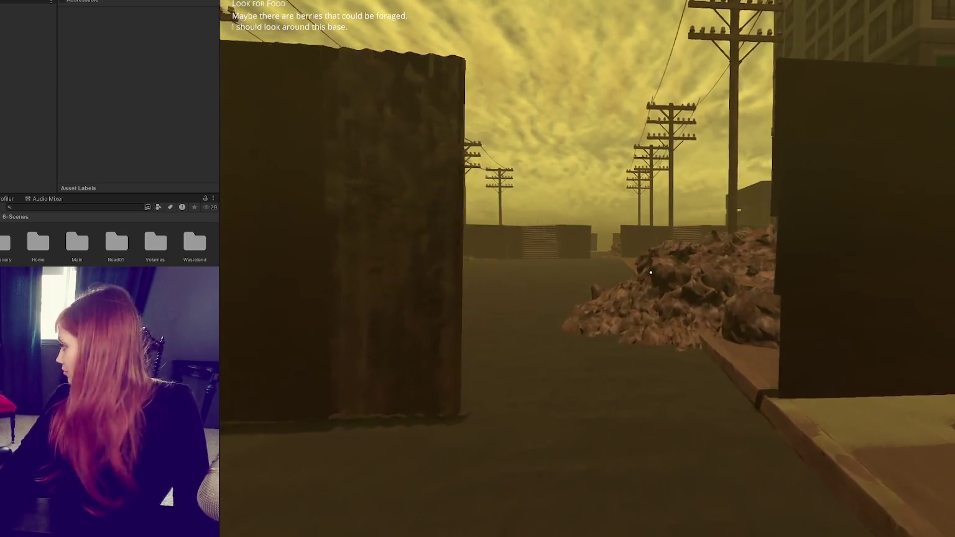
key("w")
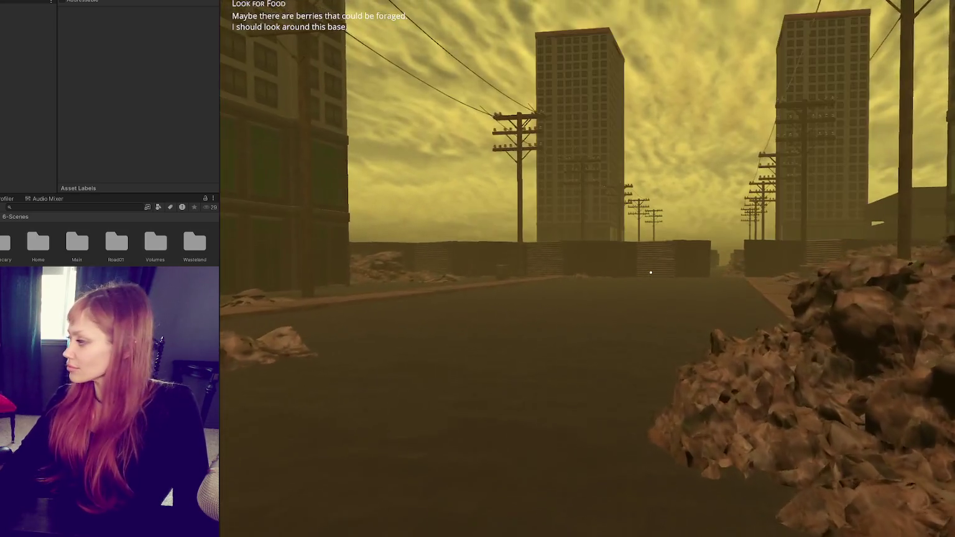
key("w")
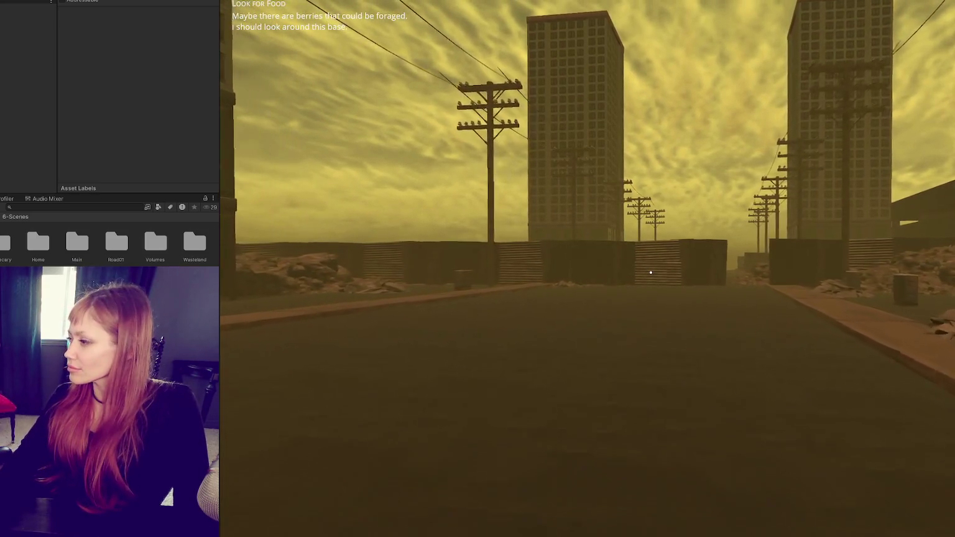
key("w")
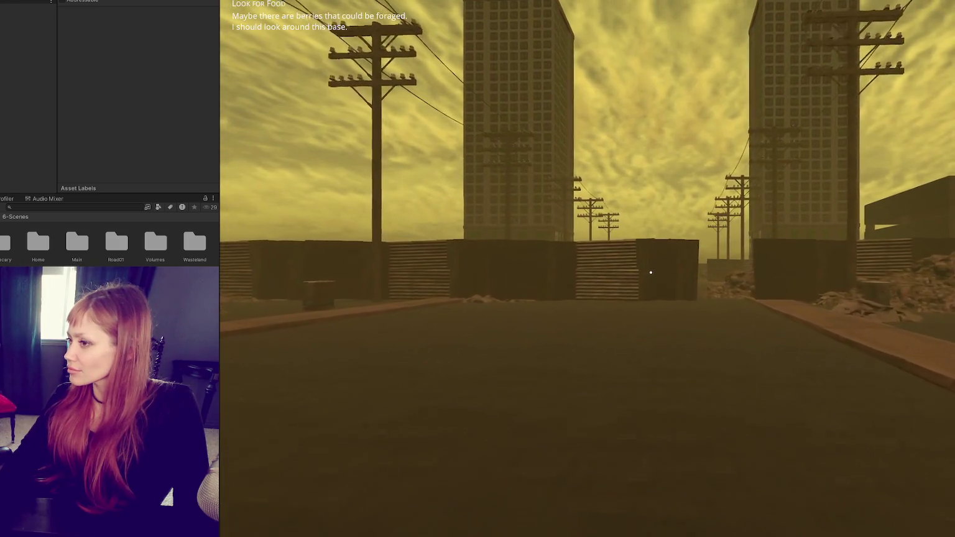
key("w")
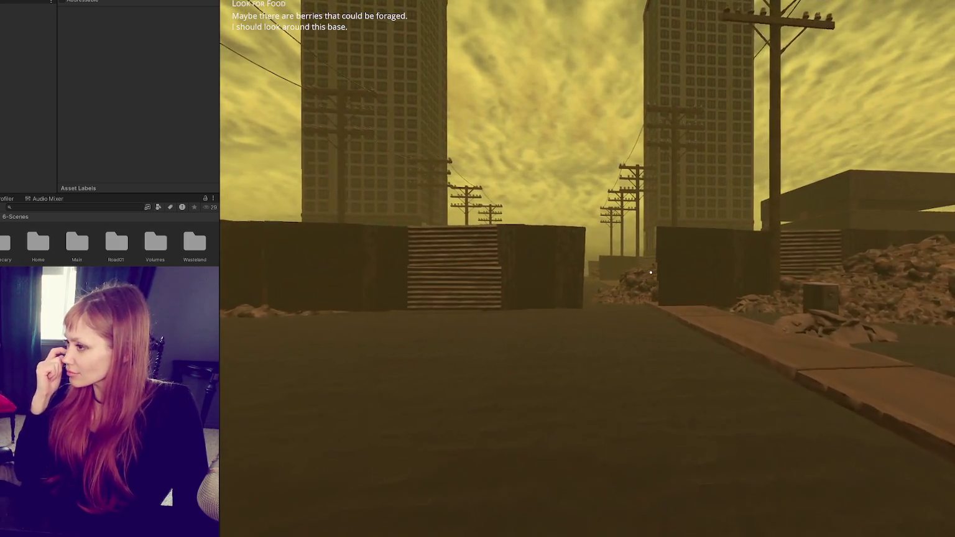
key("w")
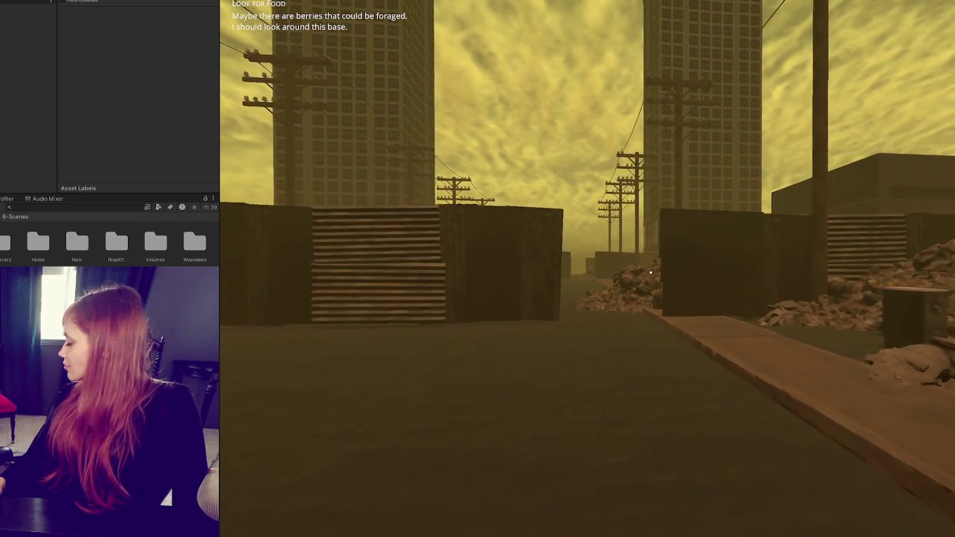
key("w")
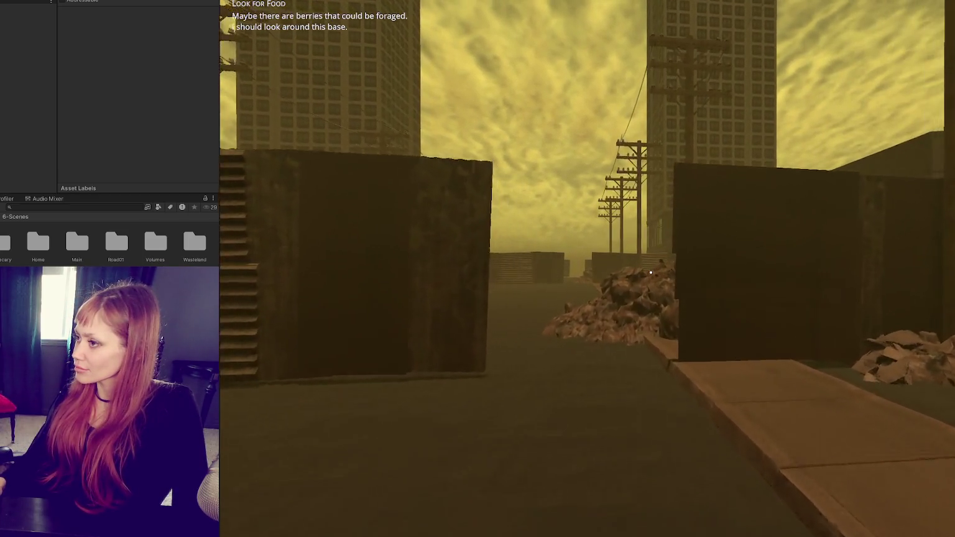
key("w")
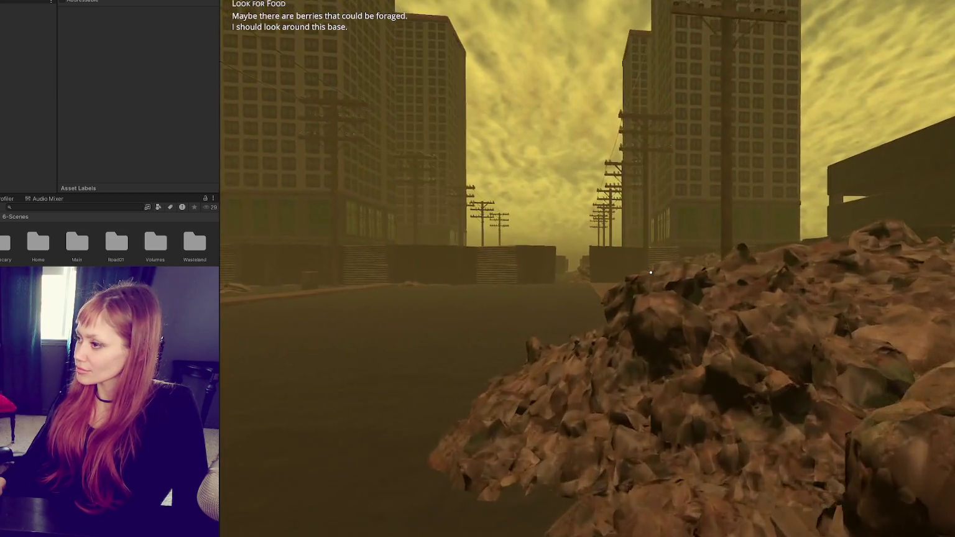
key("w")
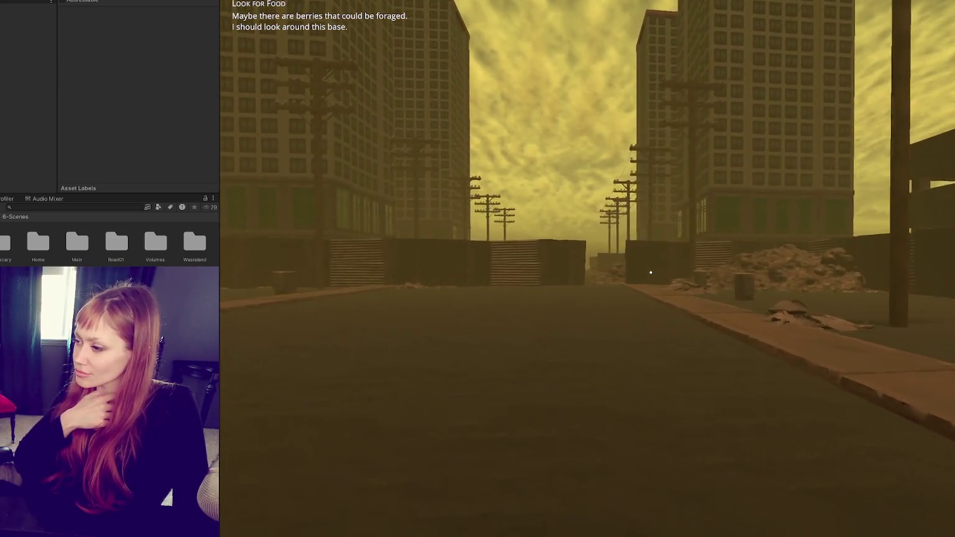
key("w")
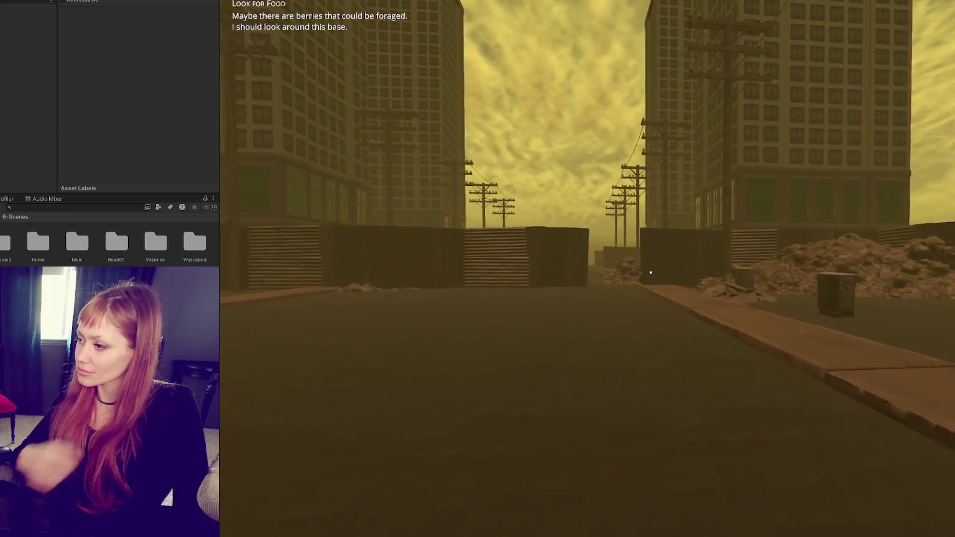
key("w")
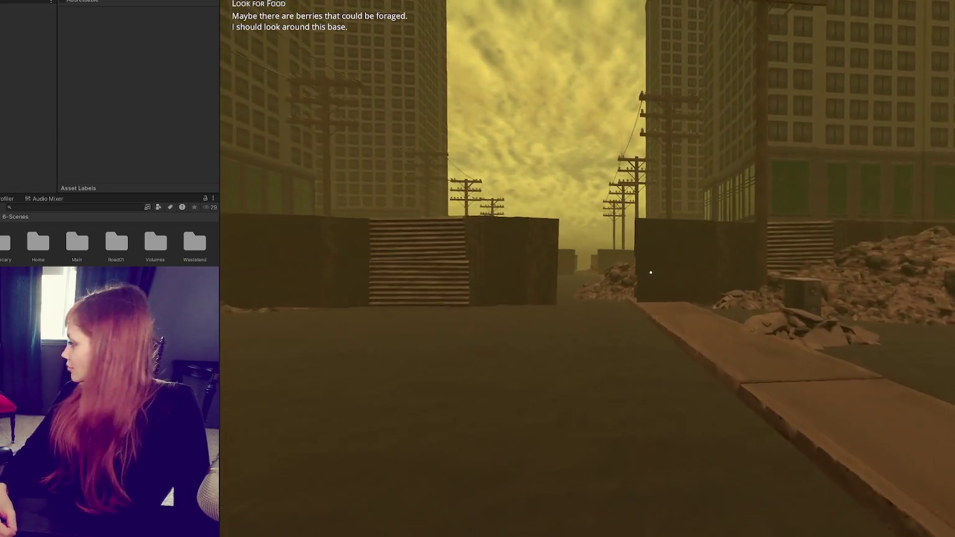
key("w")
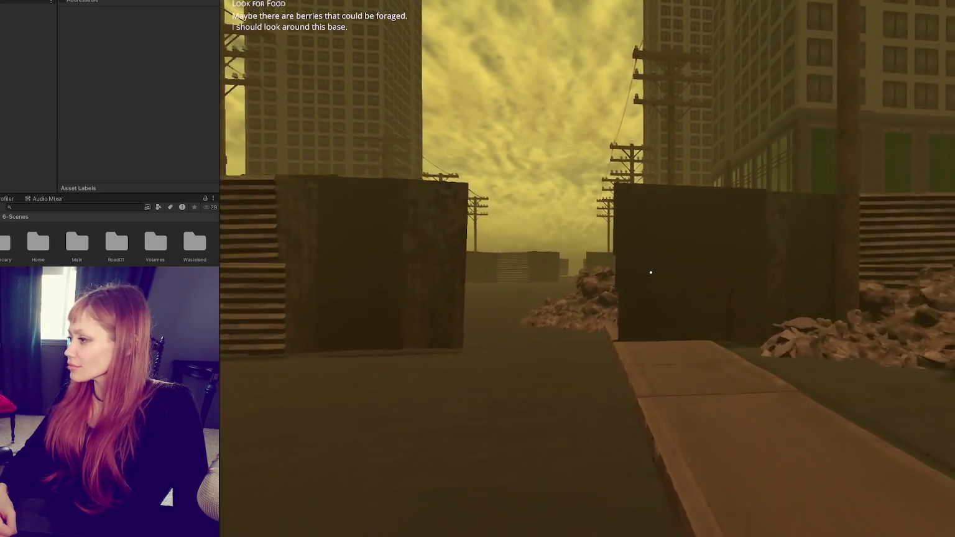
key("w")
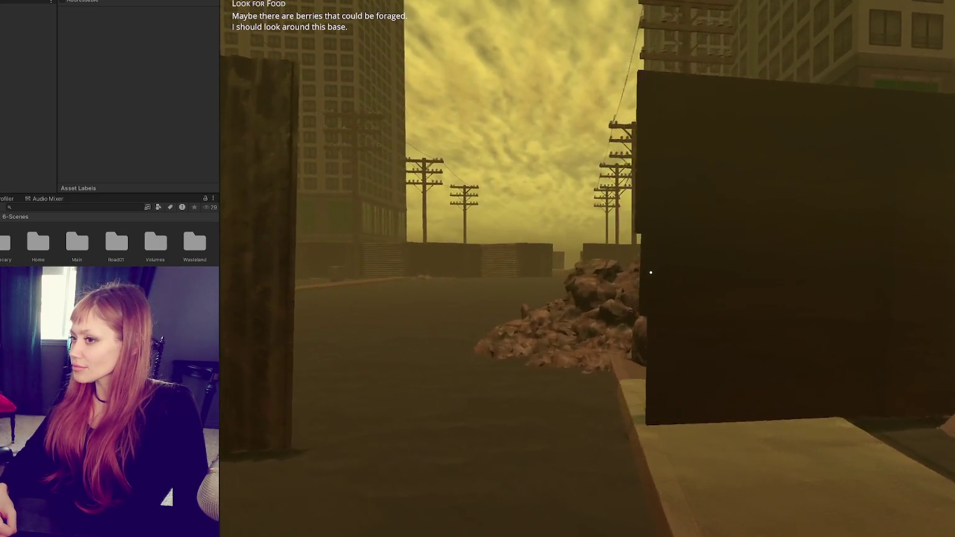
key("a")
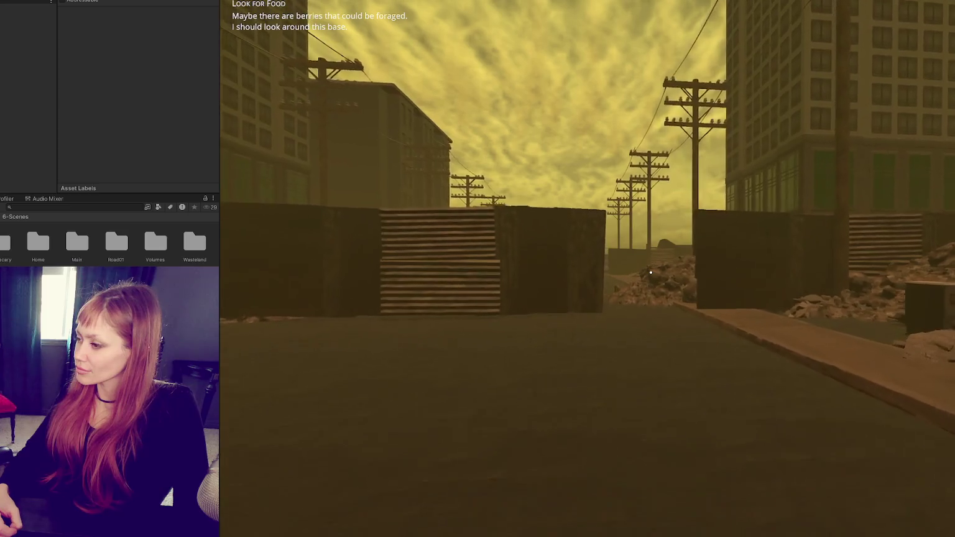
Step: Walk down the street between the containers, over the rubble, and through the fence gap
key("w")
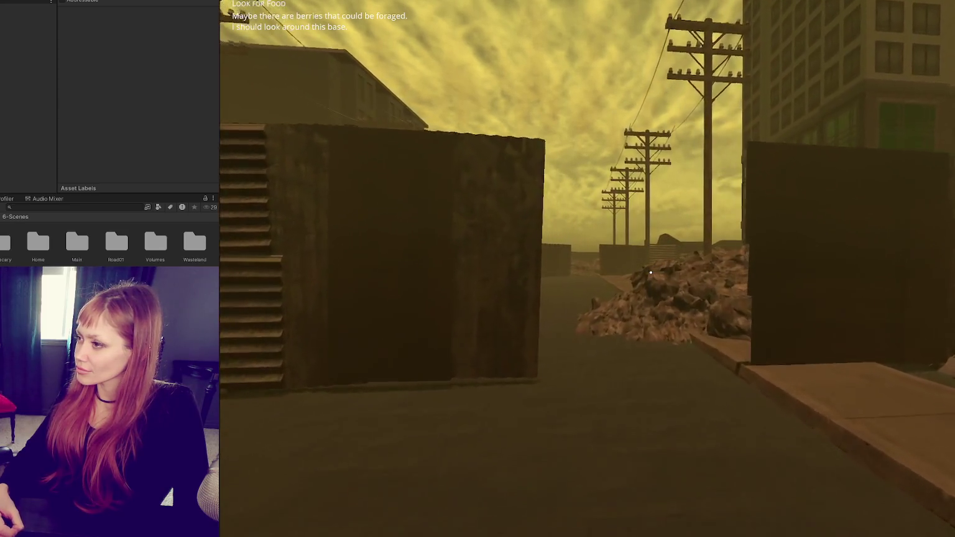
key("w")
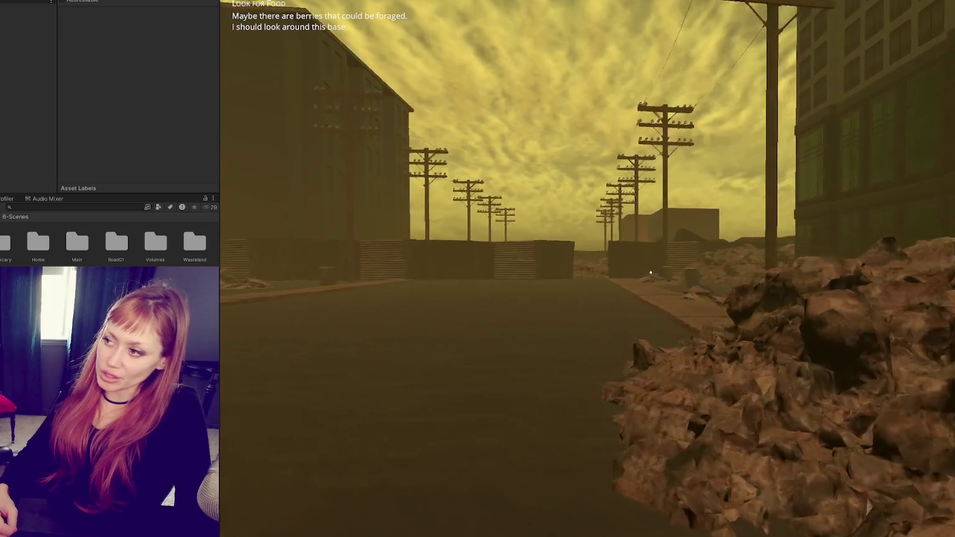
key("w")
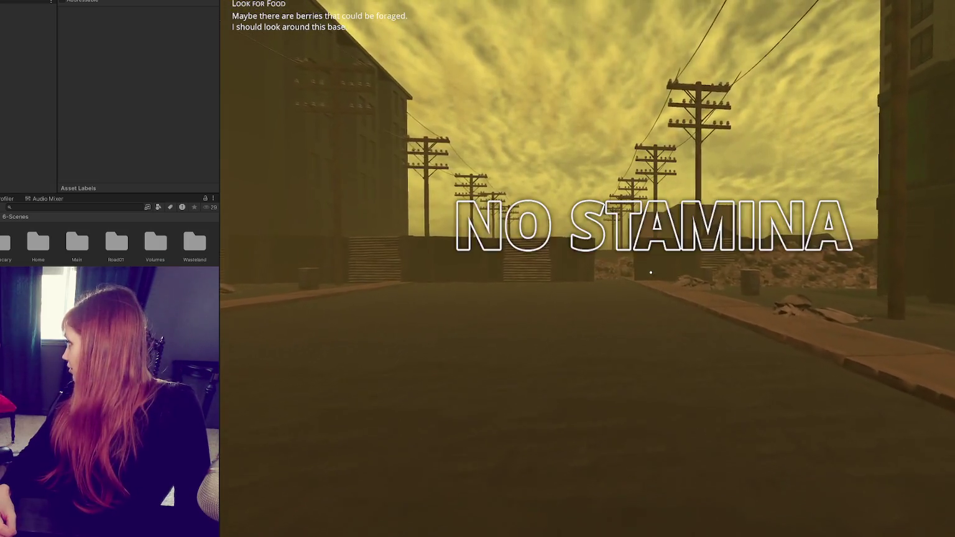
key("w")
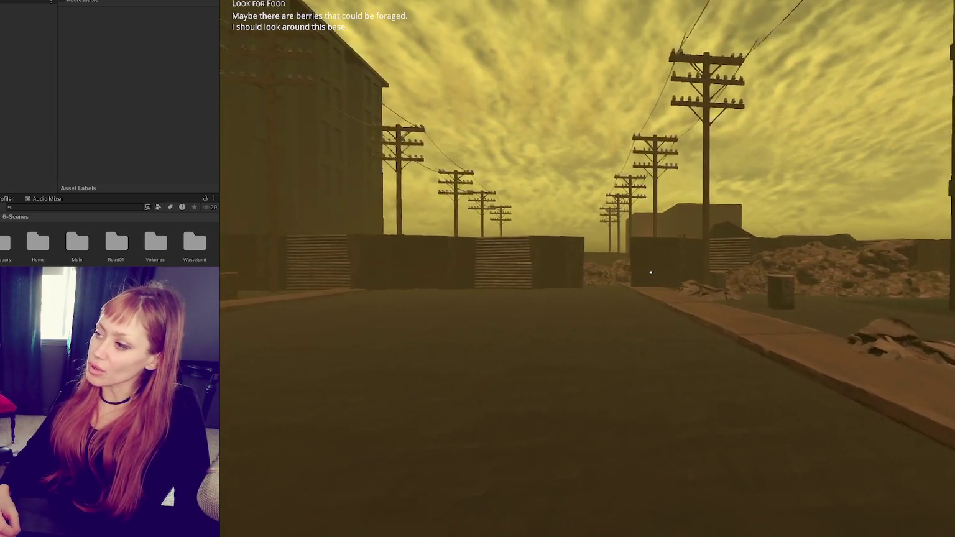
key("w")
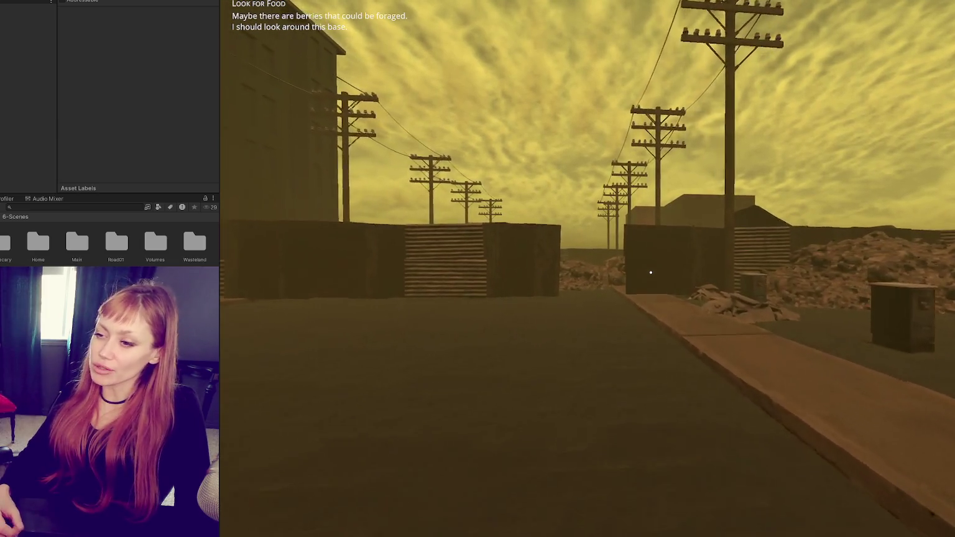
key("w")
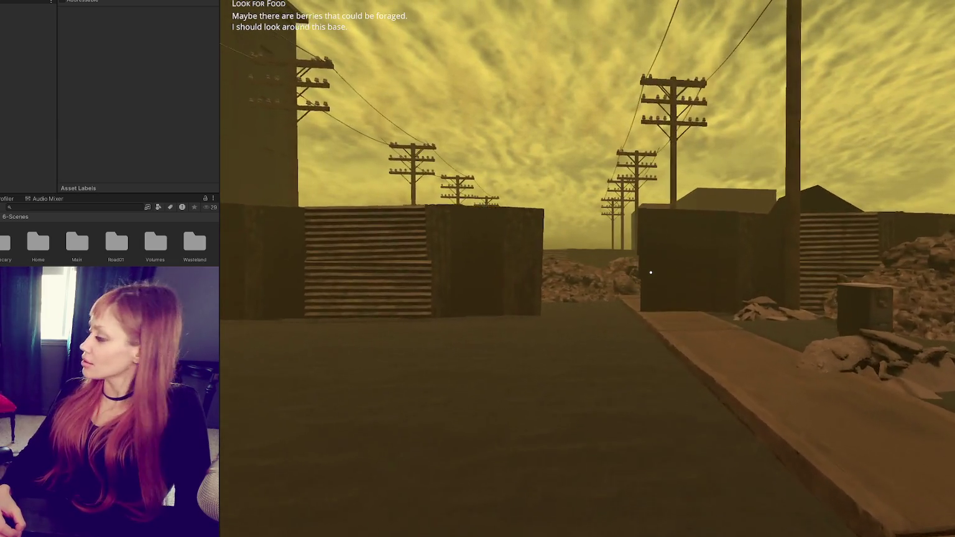
key("w")
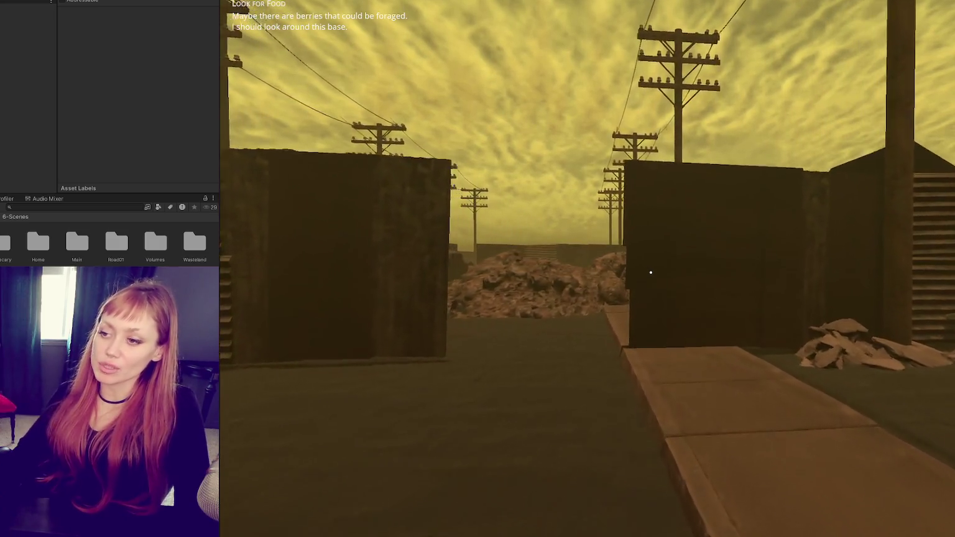
key("w")
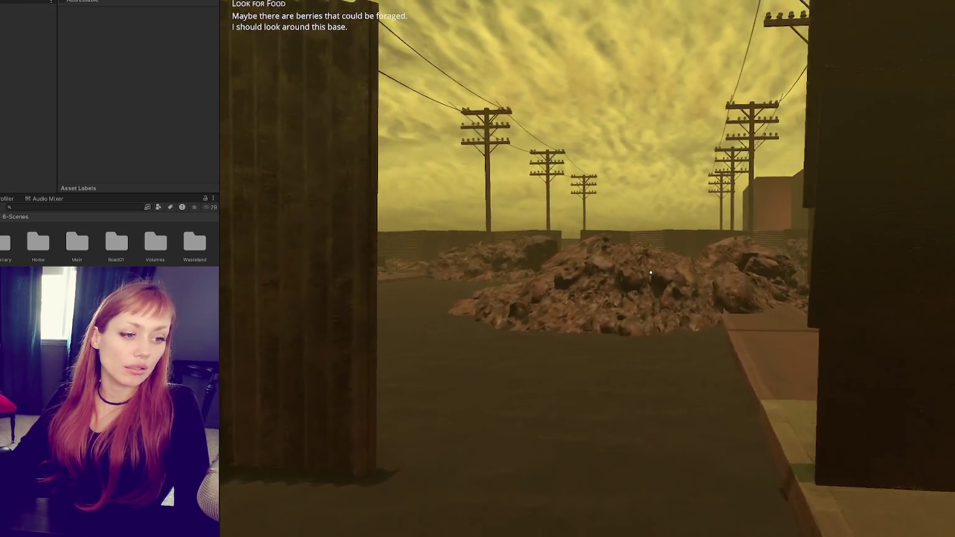
key("w")
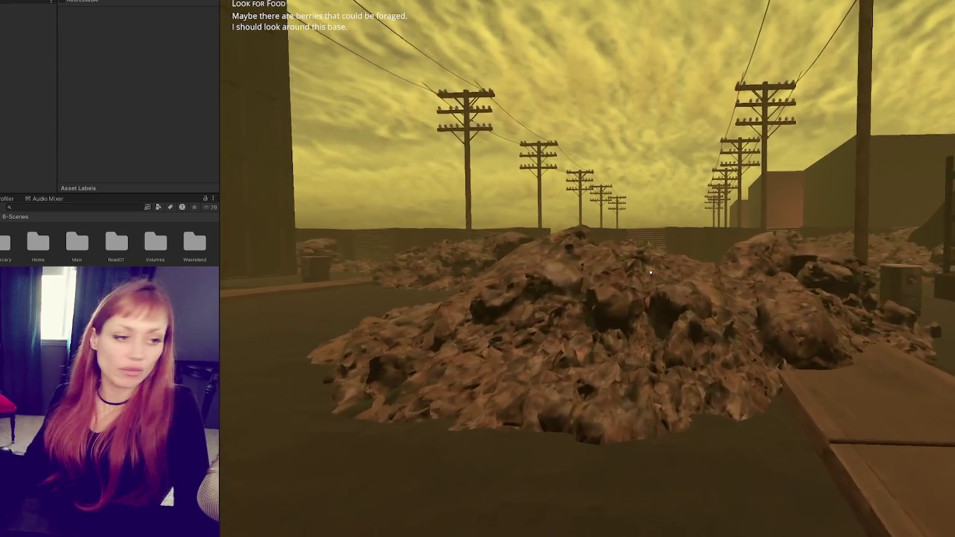
key("w")
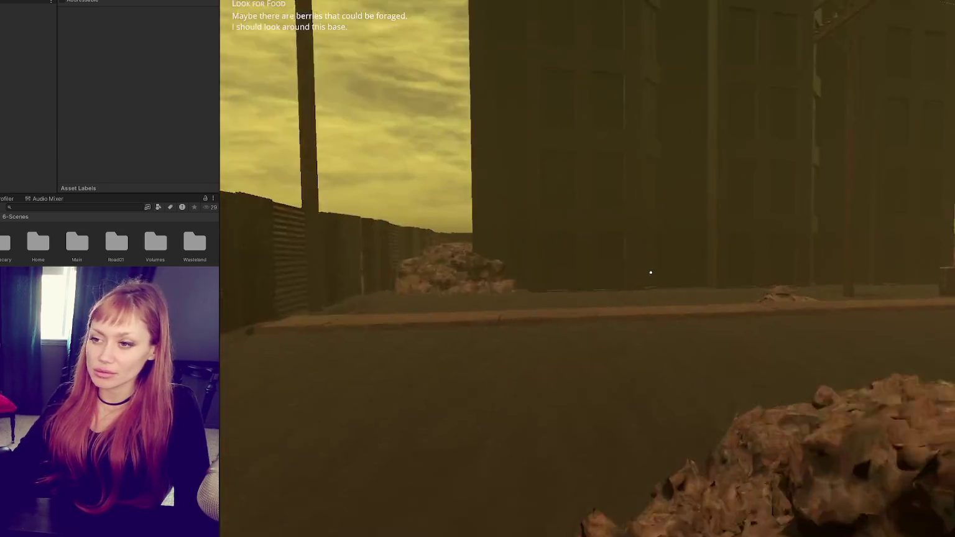
key("w")
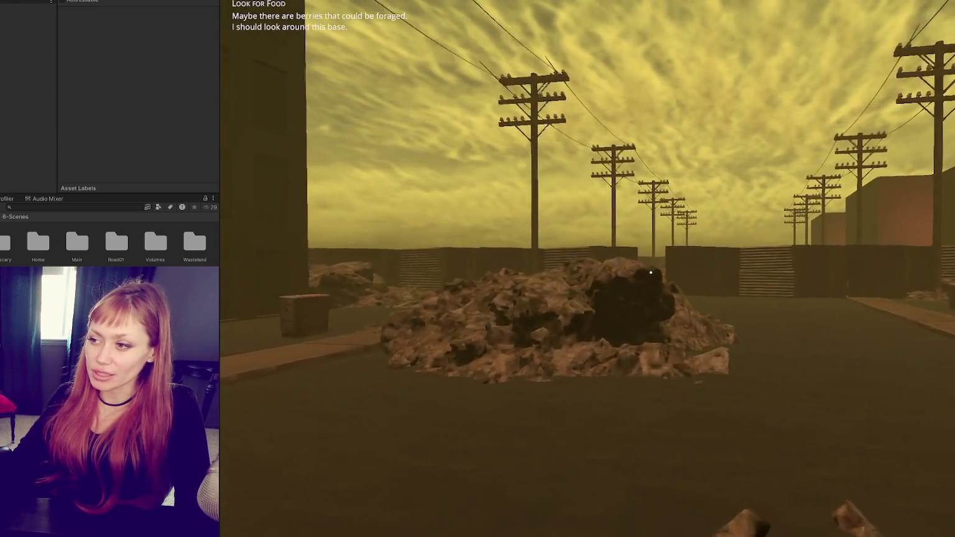
key("w")
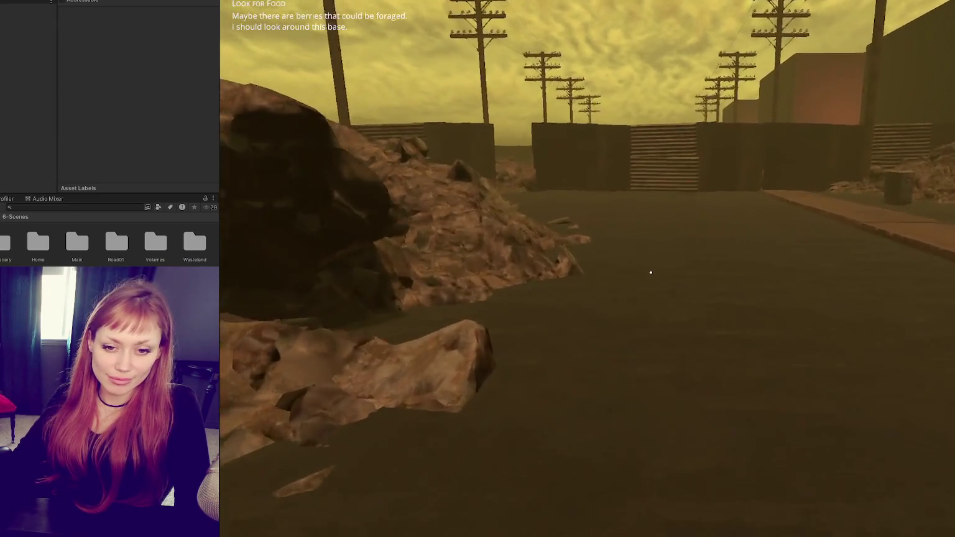
key("w")
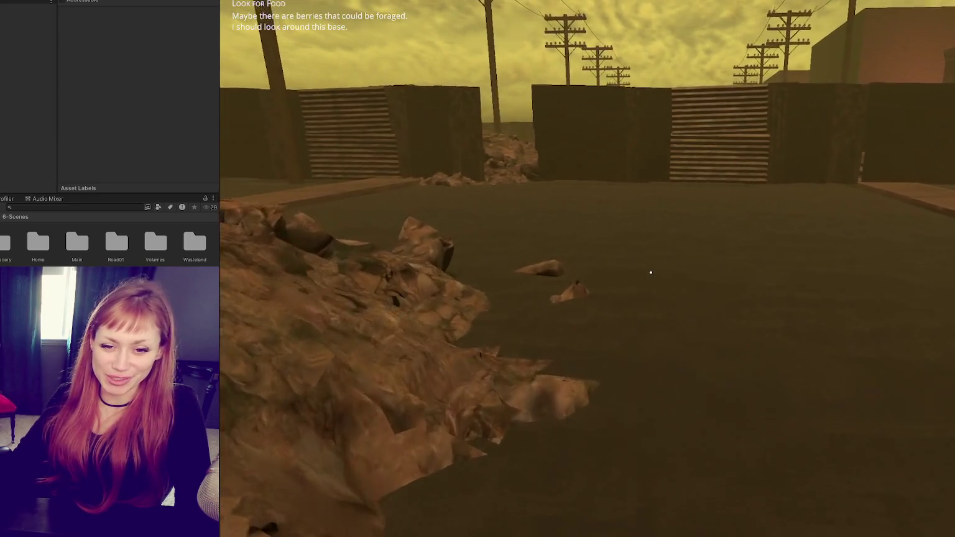
key("w")
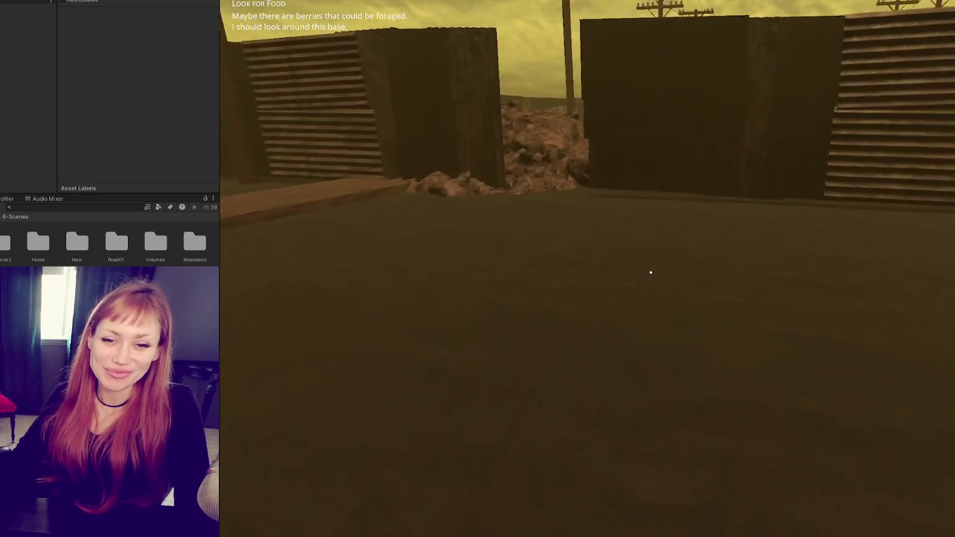
key("w")
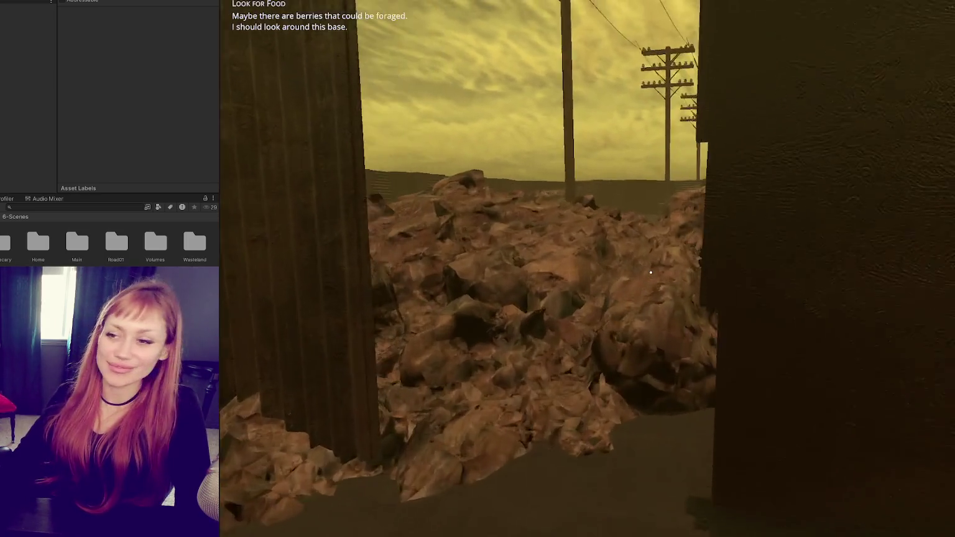
Step: Walk along the sidewalk to the brick building and step back to view its facade
key("w")
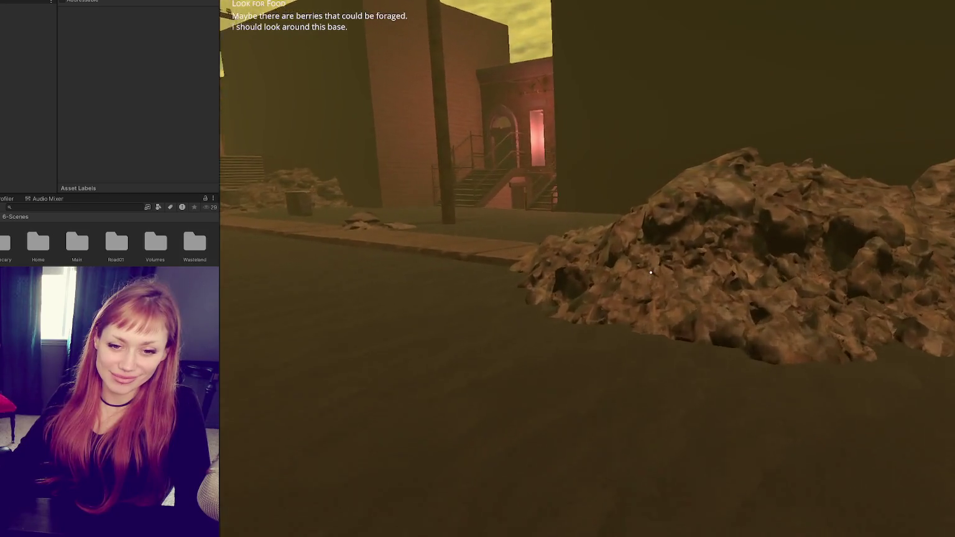
key("w")
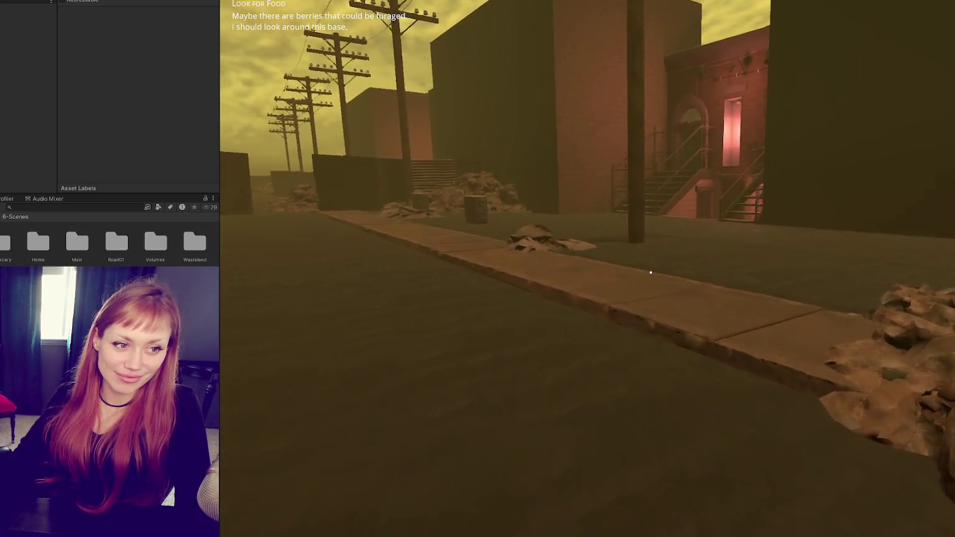
key("w")
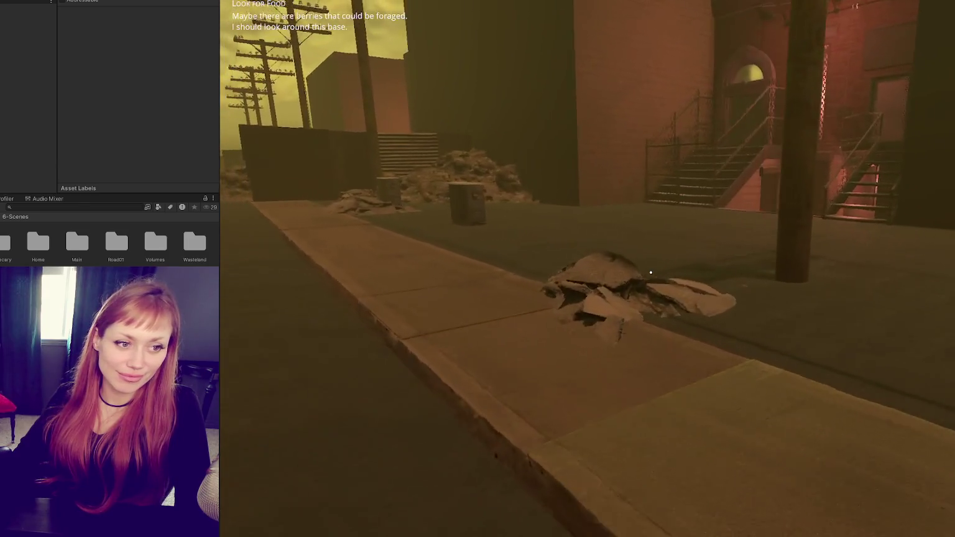
key("w")
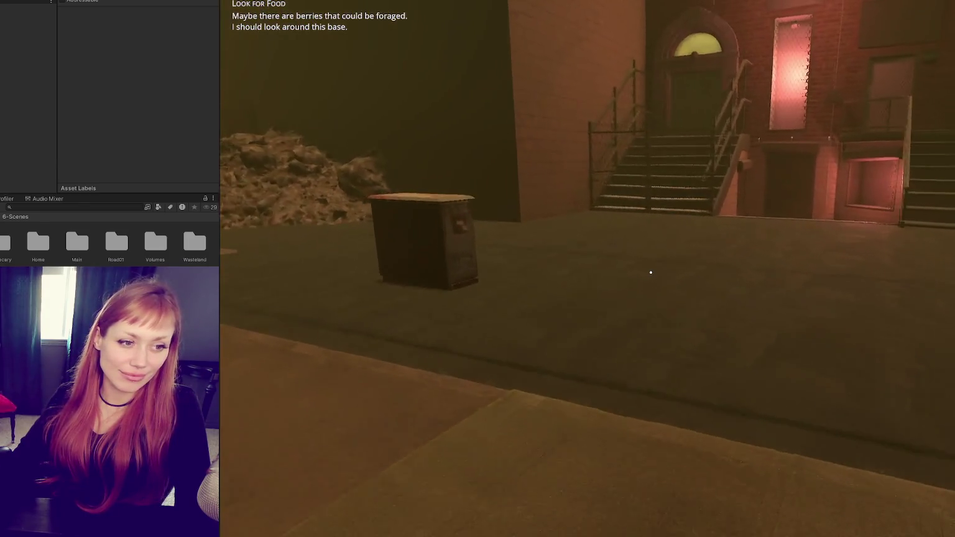
key("s")
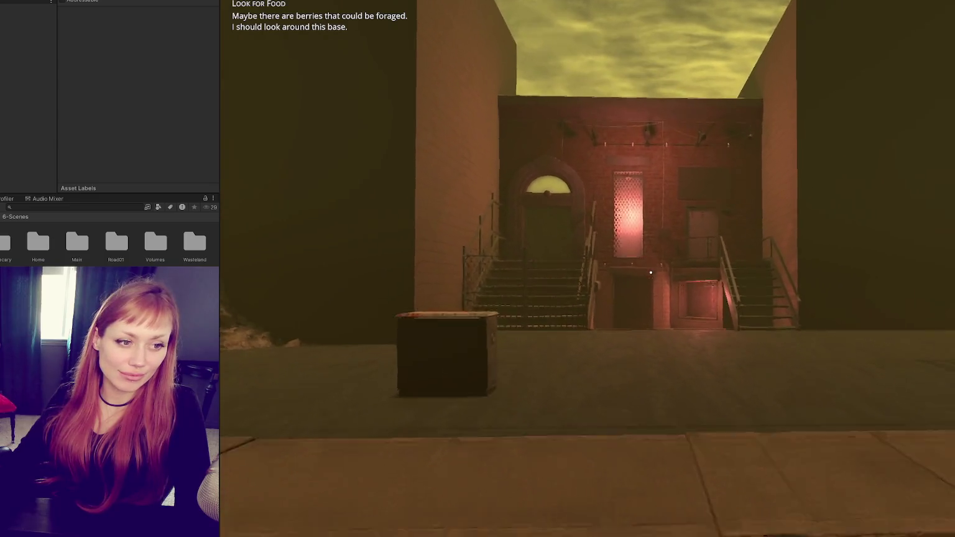
key("w")
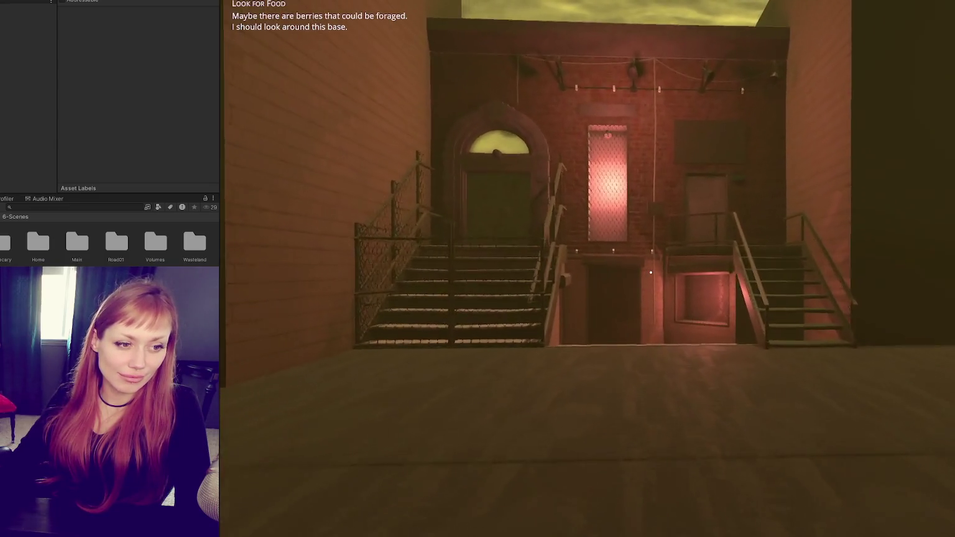
key("w")
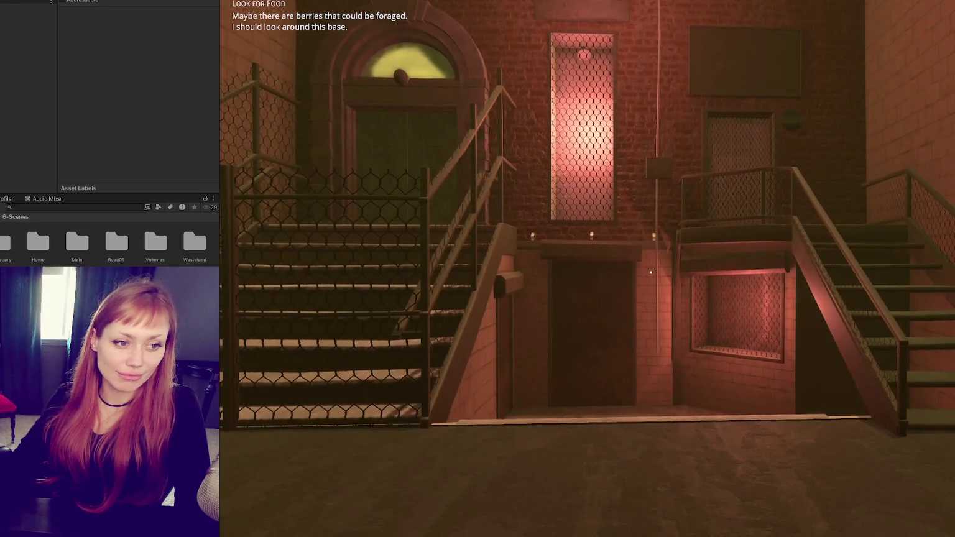
key("s")
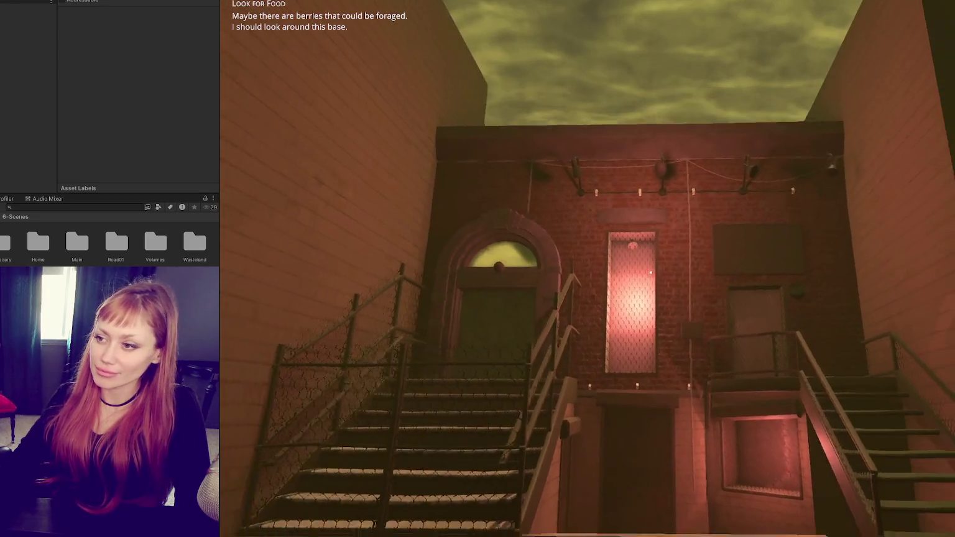
key("s")
mouse_move(650, 272)
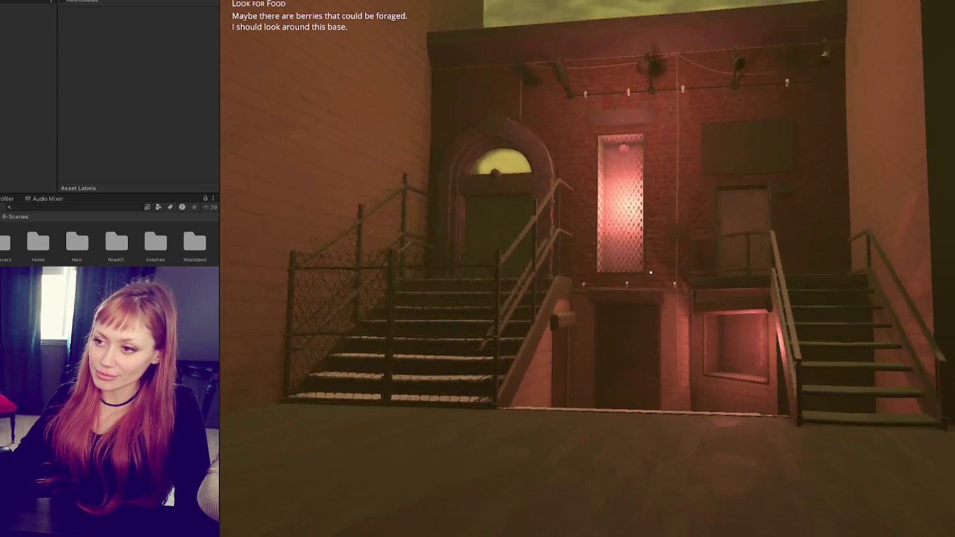
key("s")
key("s")
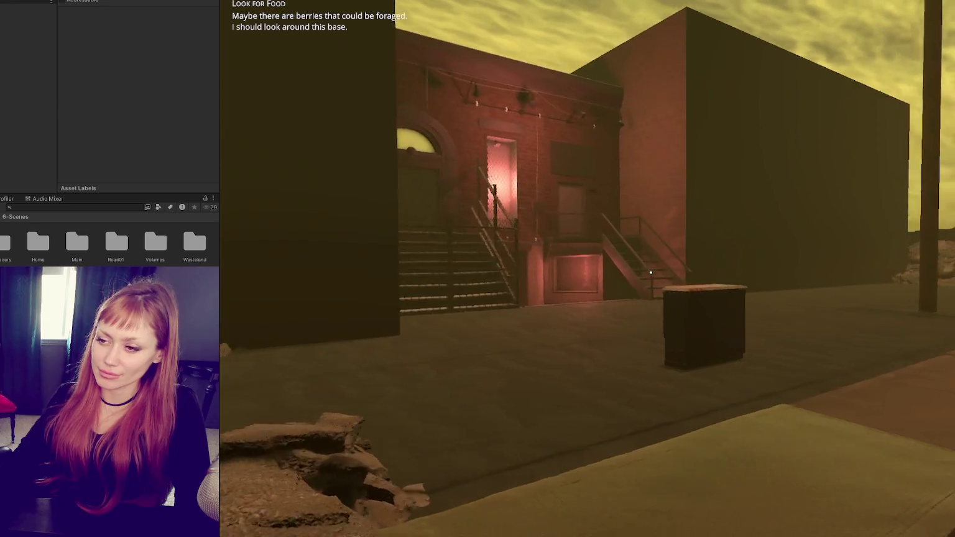
key("w")
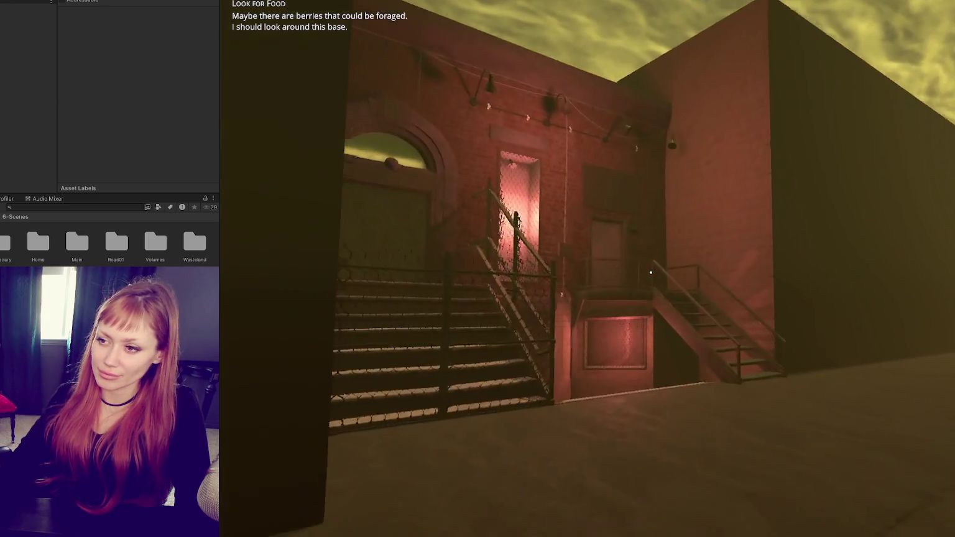
key("w")
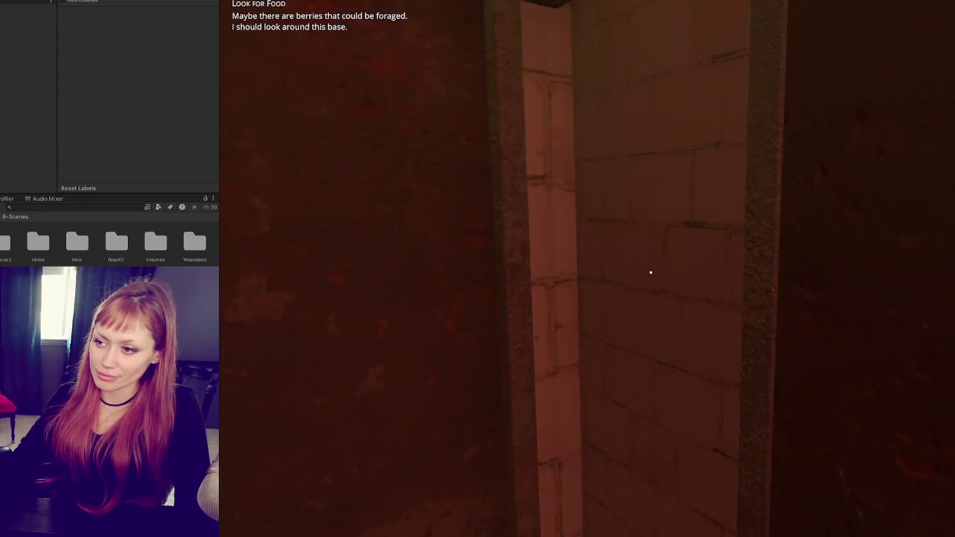
key("s")
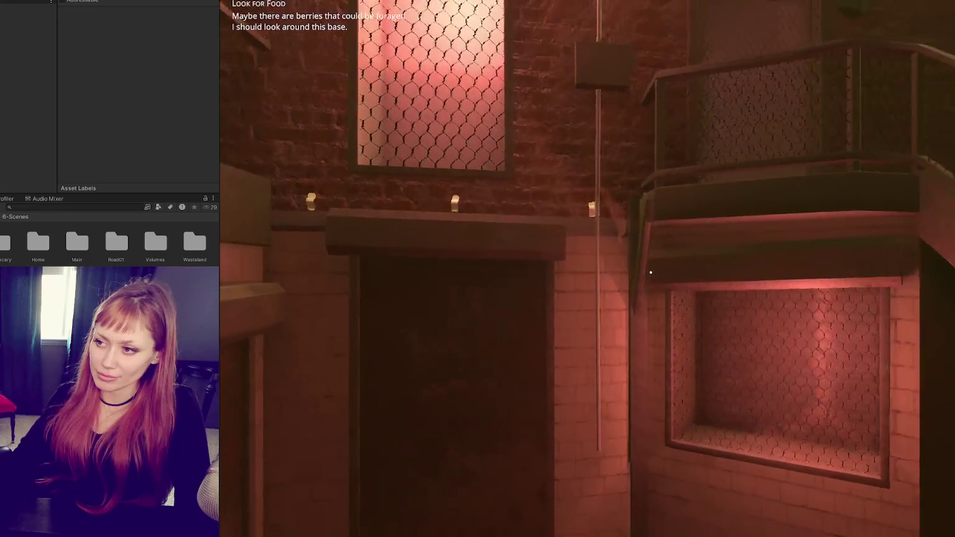
Step: Climb the right-hand staircase to the landing and open the tasks journal
key("w")
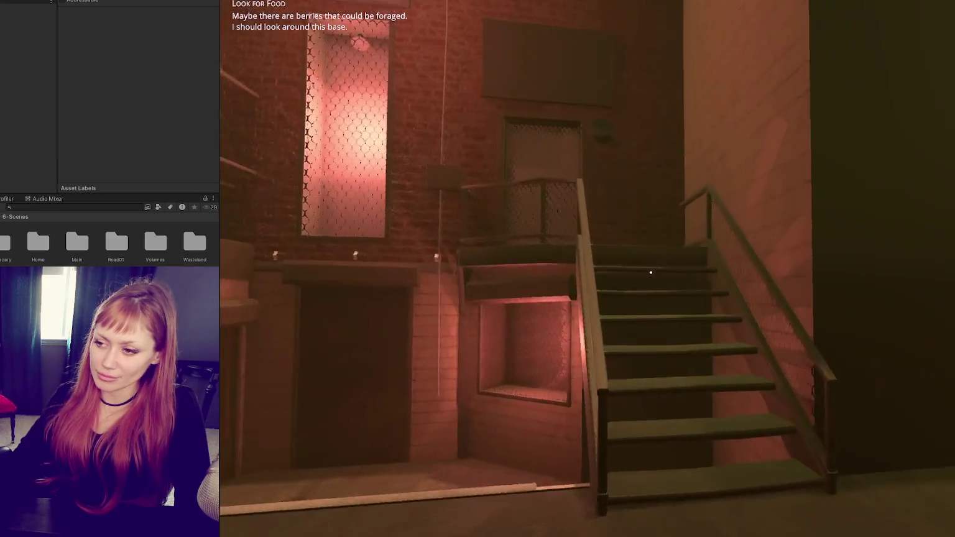
key("w")
key("shift")
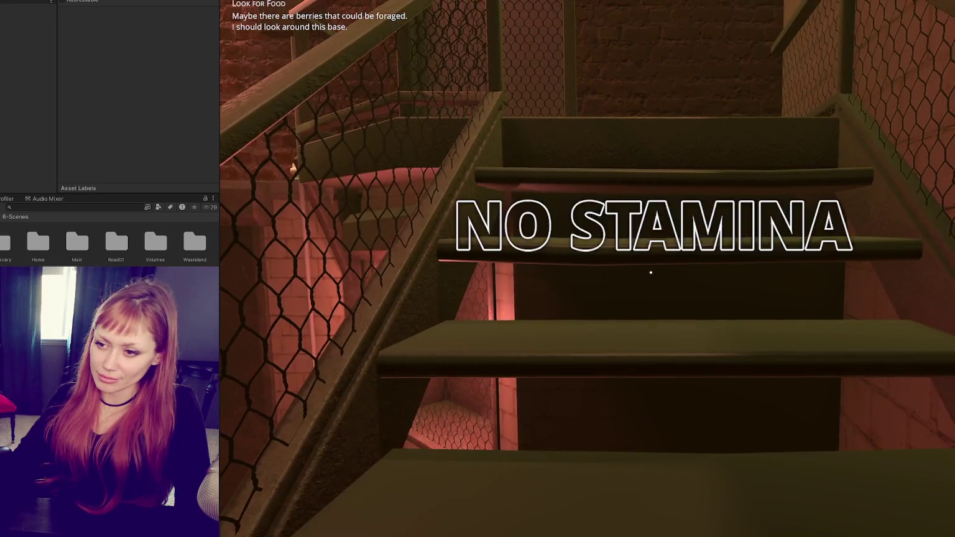
key("w")
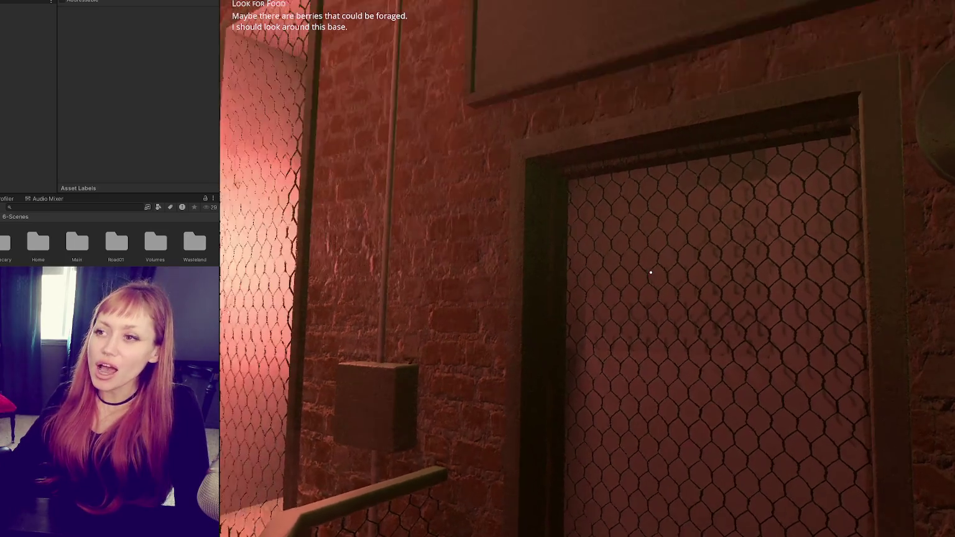
key("Tab")
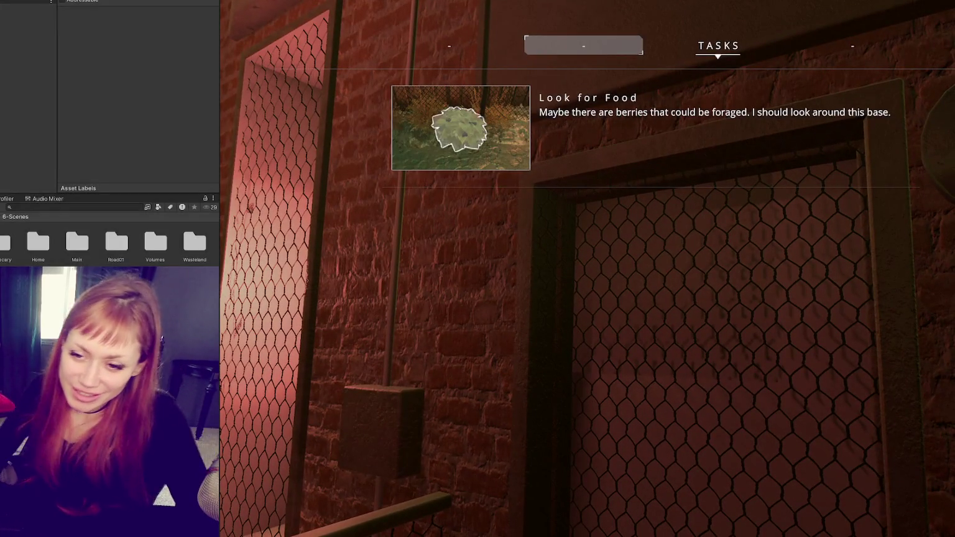
Step: Stop the playtest, apply all overrides to the WastelandChunk5 prefab, and save the scenes
key("ctrl+p")
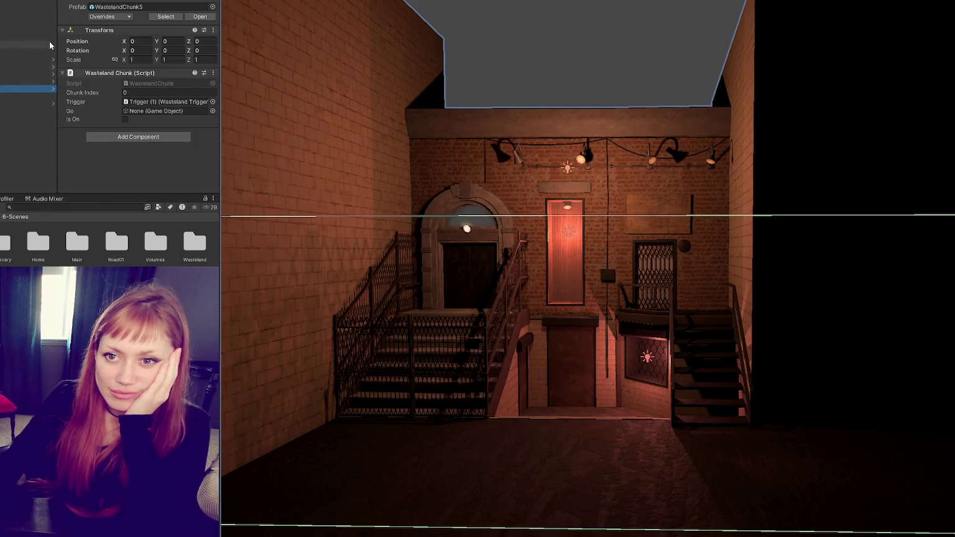
left_click(118, 17)
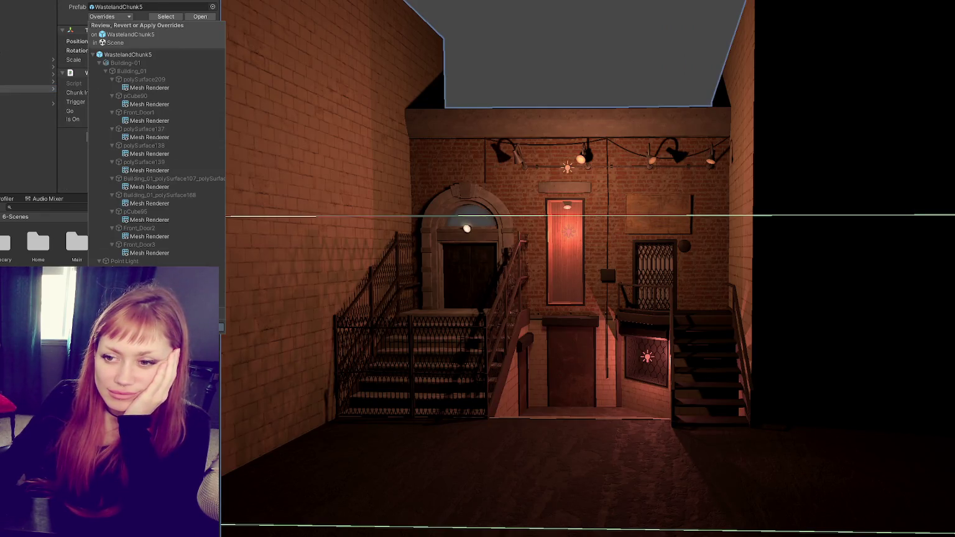
left_click(205, 327)
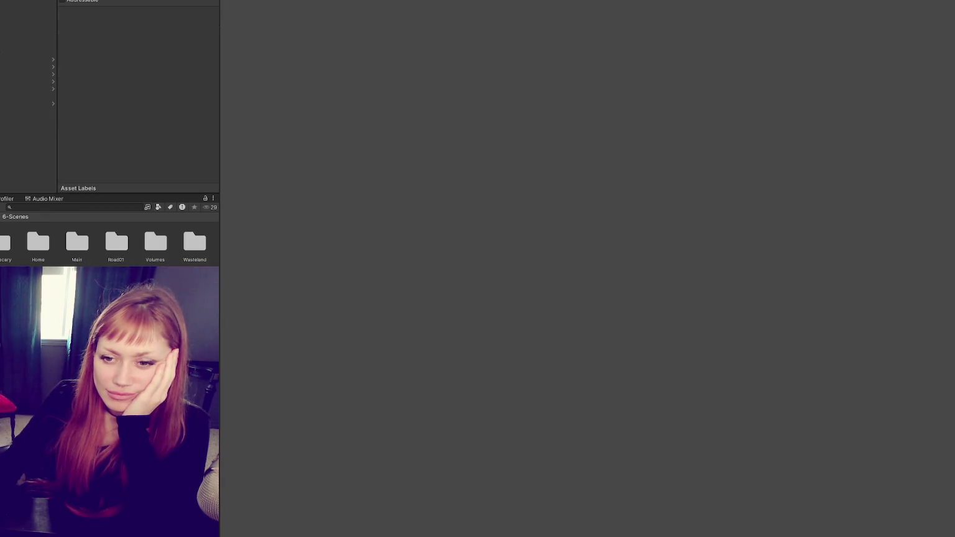
left_click(489, 277)
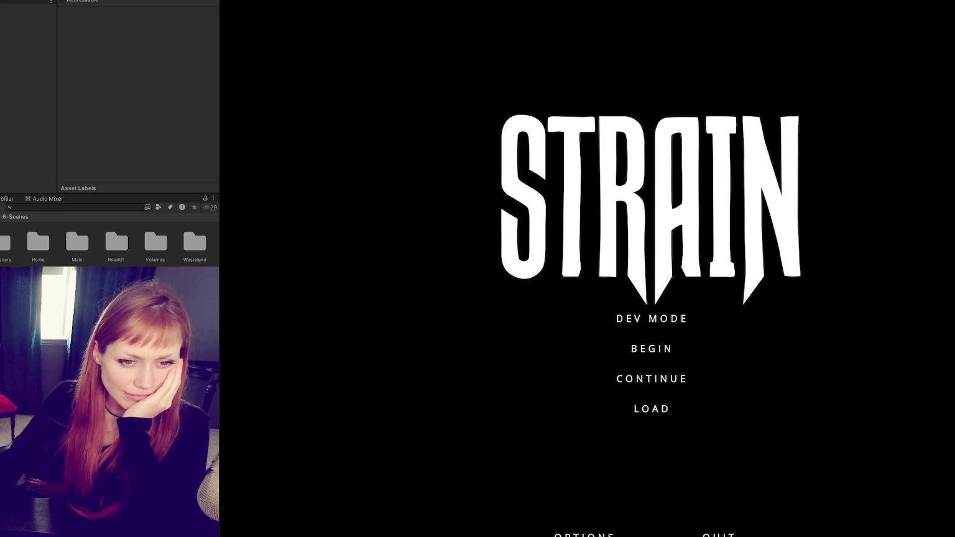
Step: Choose DEV MODE on the STRAIN title menu to spawn in the fenced garden
left_click(633, 323)
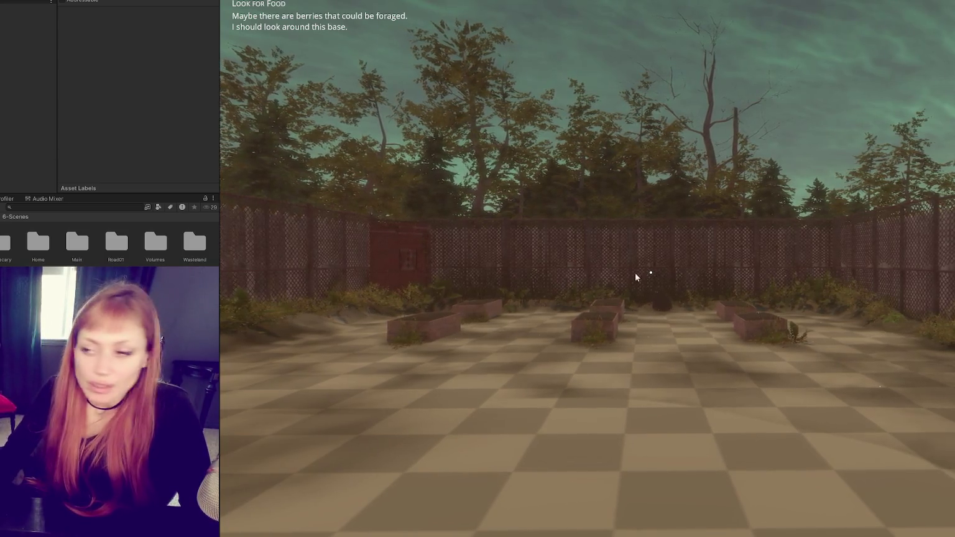
Step: Walk past the red fence door and down the road to the container gap
key("w")
key("w")
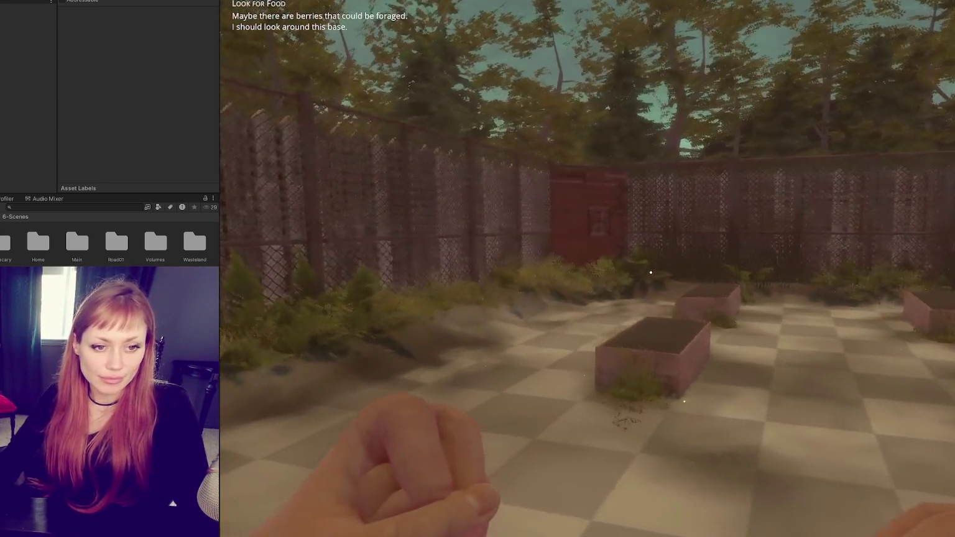
key("w")
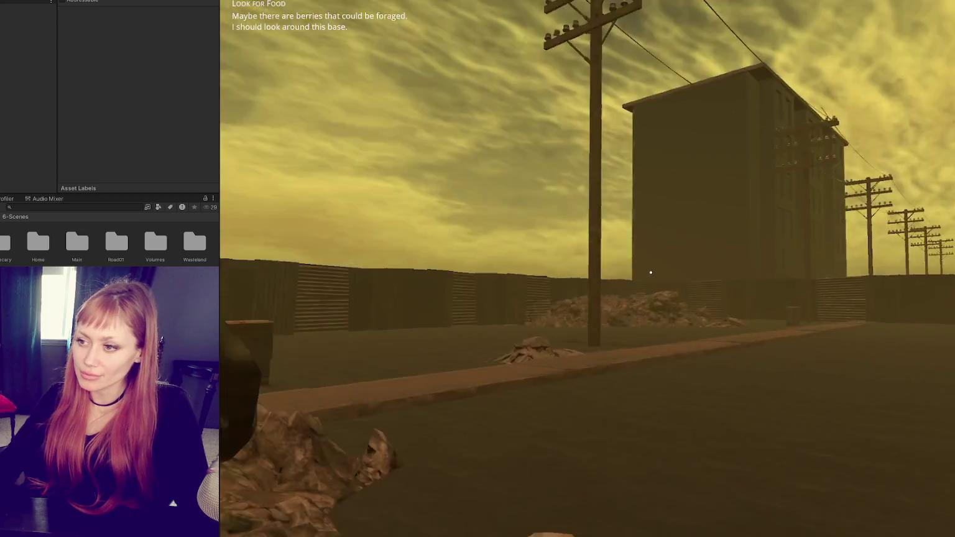
key("w")
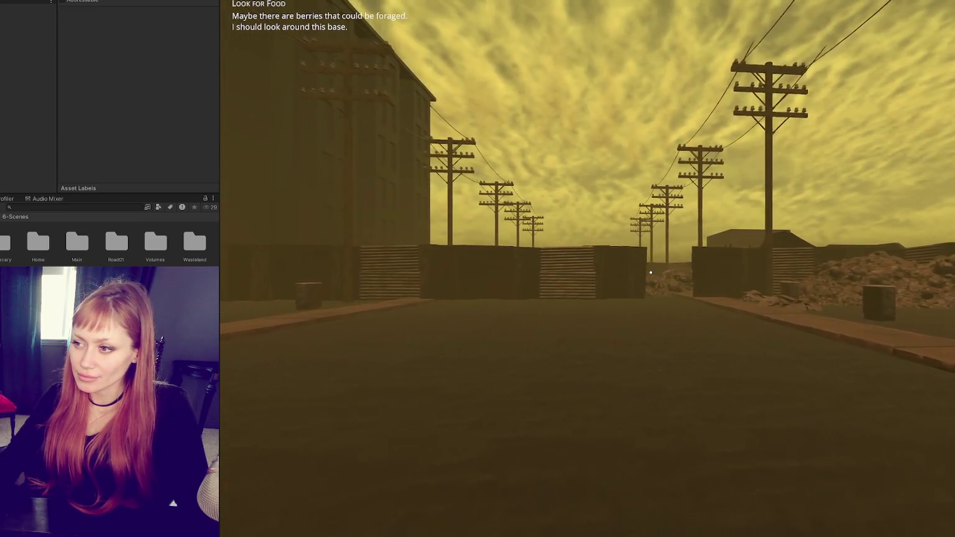
key("w")
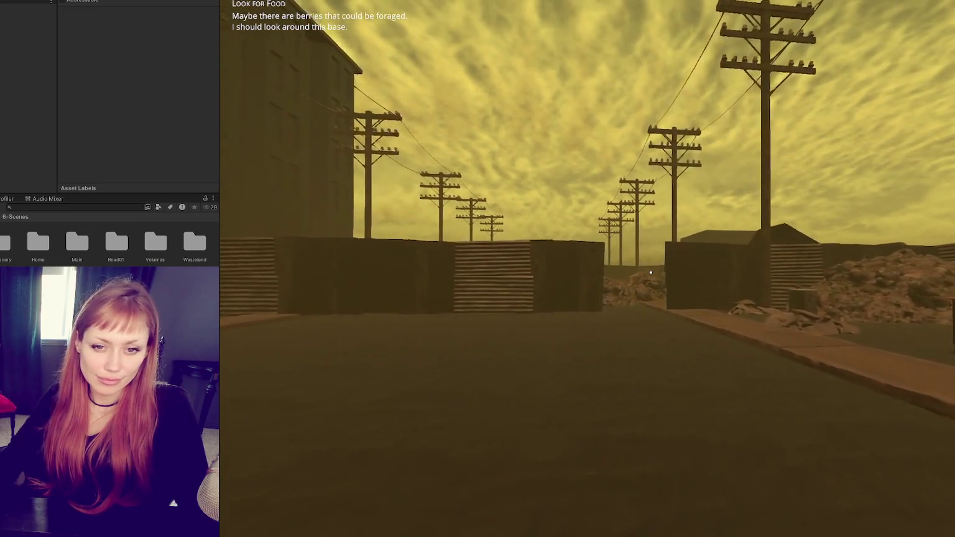
key("w")
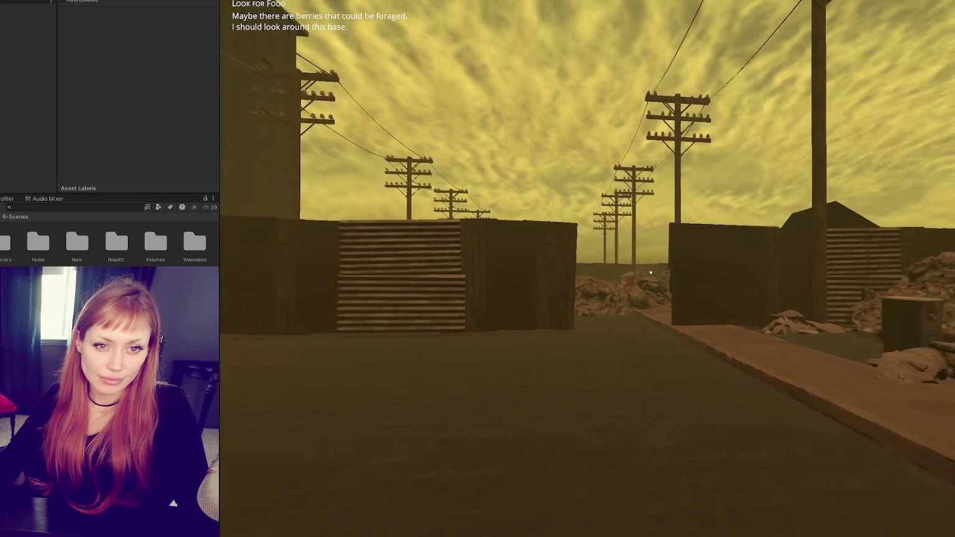
key("w")
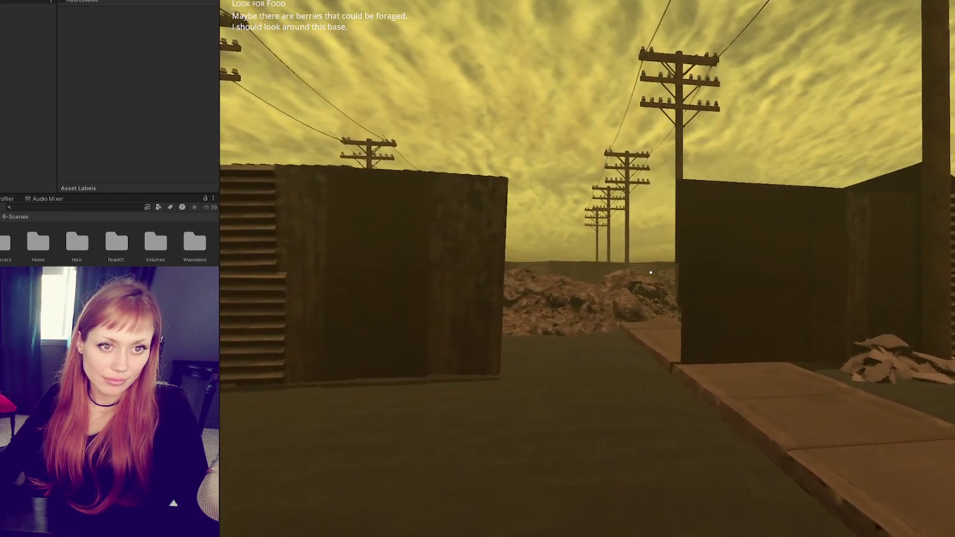
key("w")
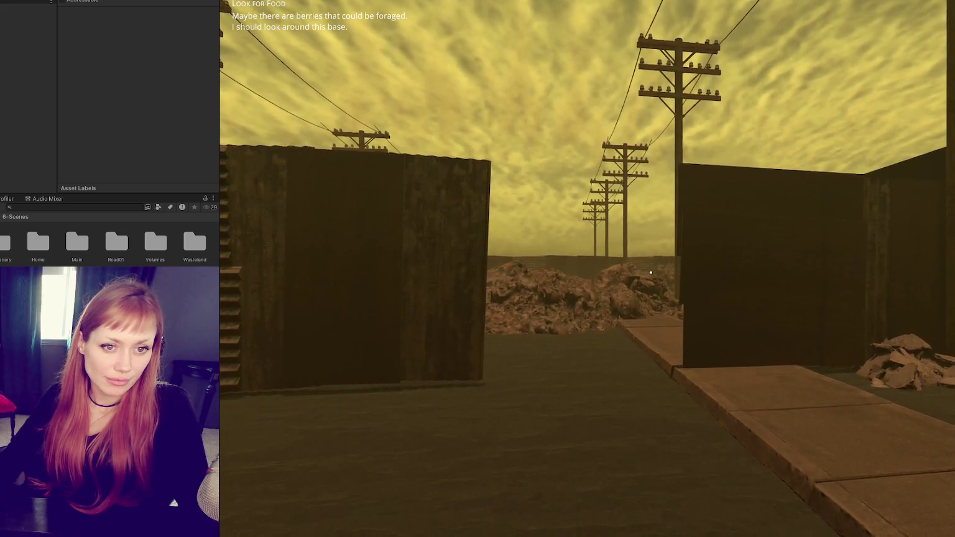
key("w")
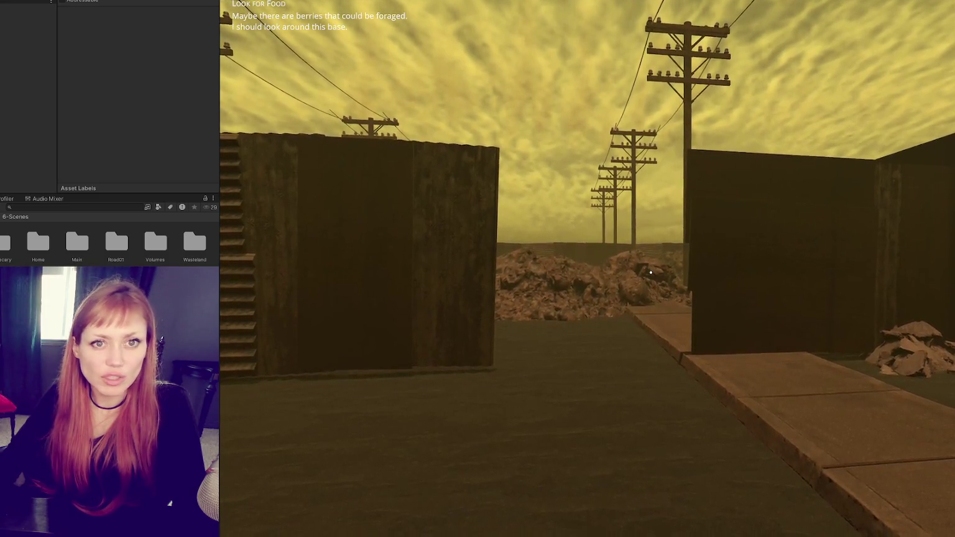
Step: Walk between the containers past the rubble and through the gap by the corrugated wall
key("w")
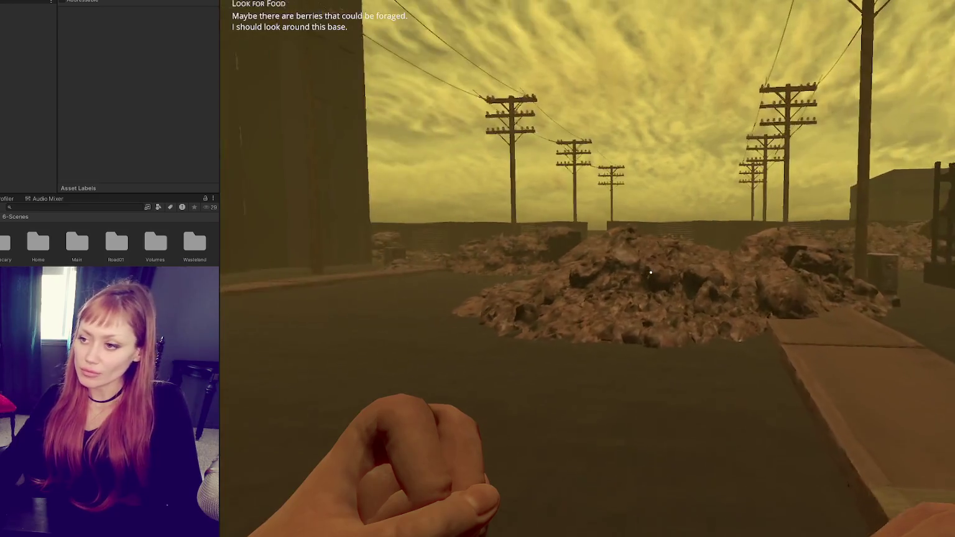
key("w")
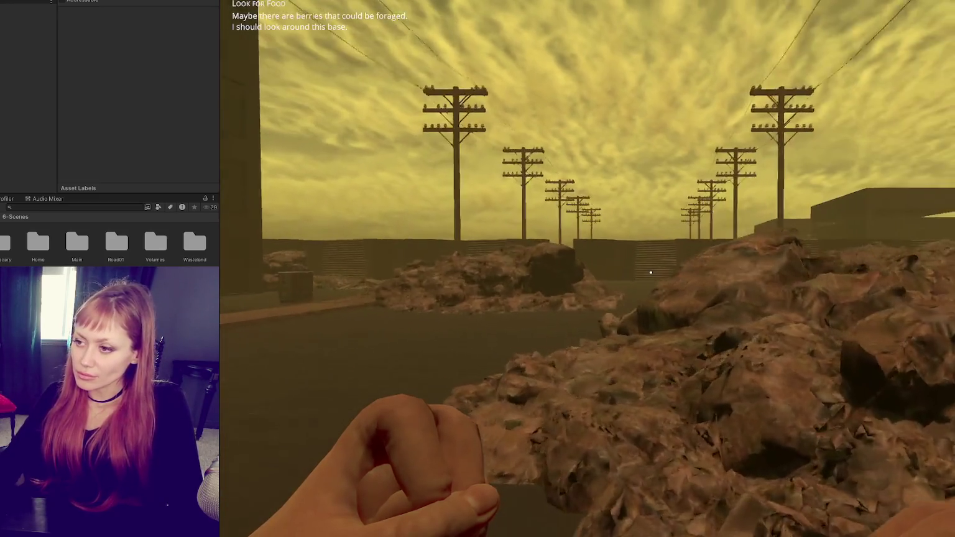
key("w")
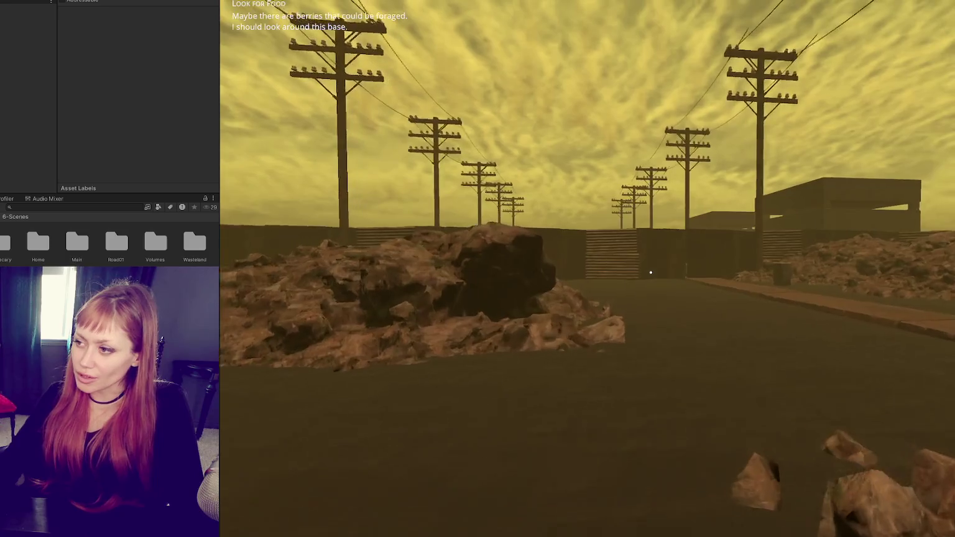
key("w")
key("w")
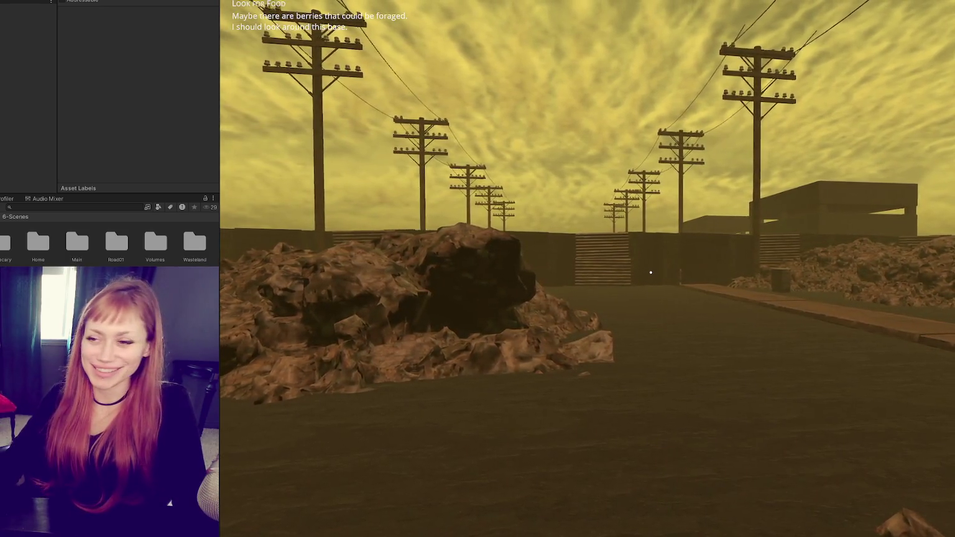
key("w")
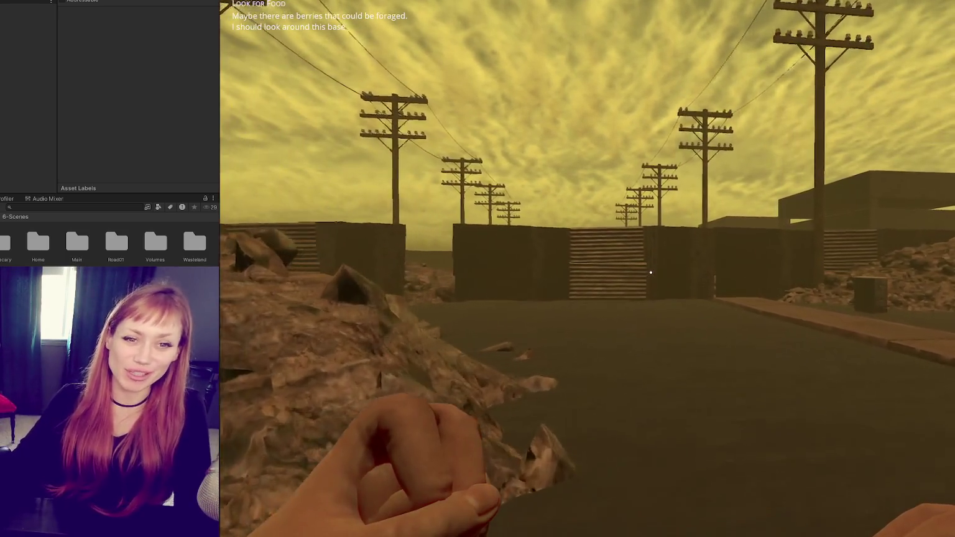
key("w")
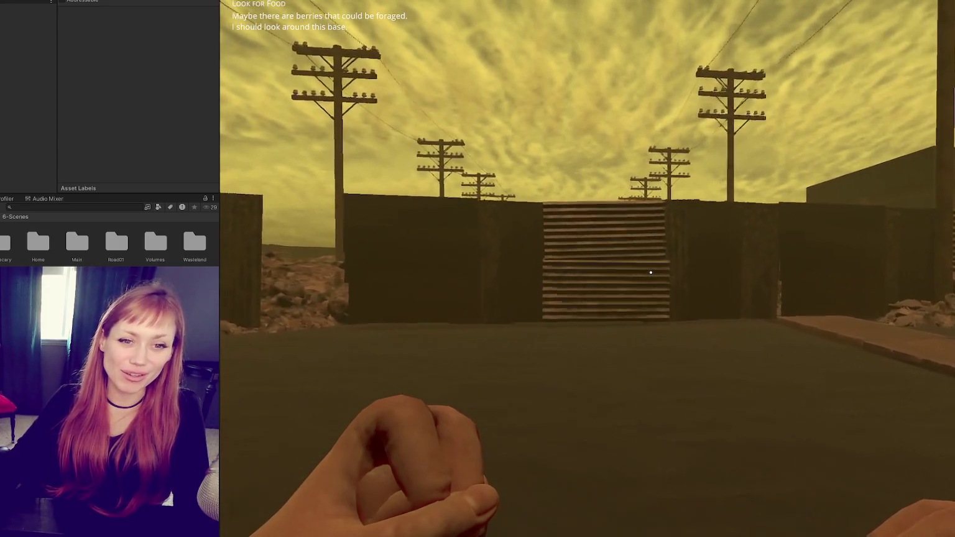
key("w")
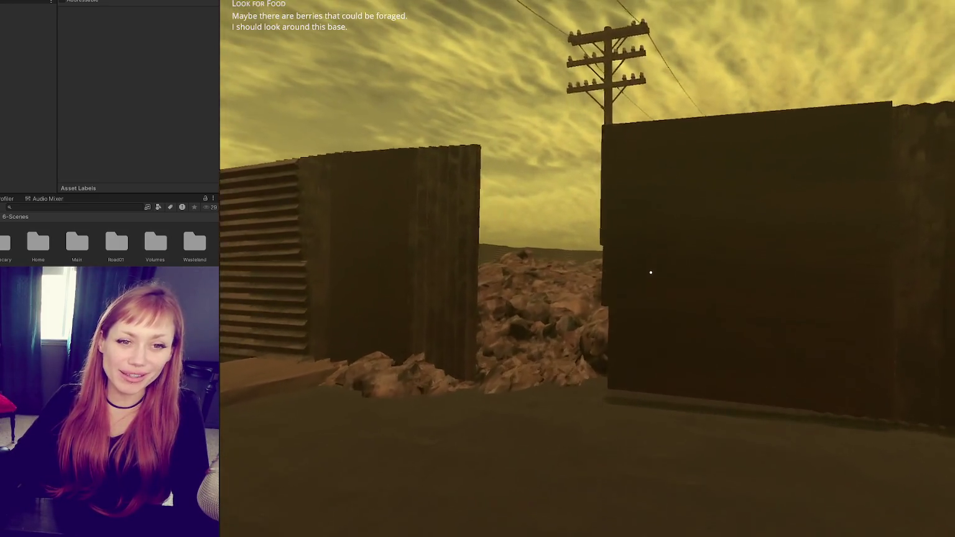
key("w")
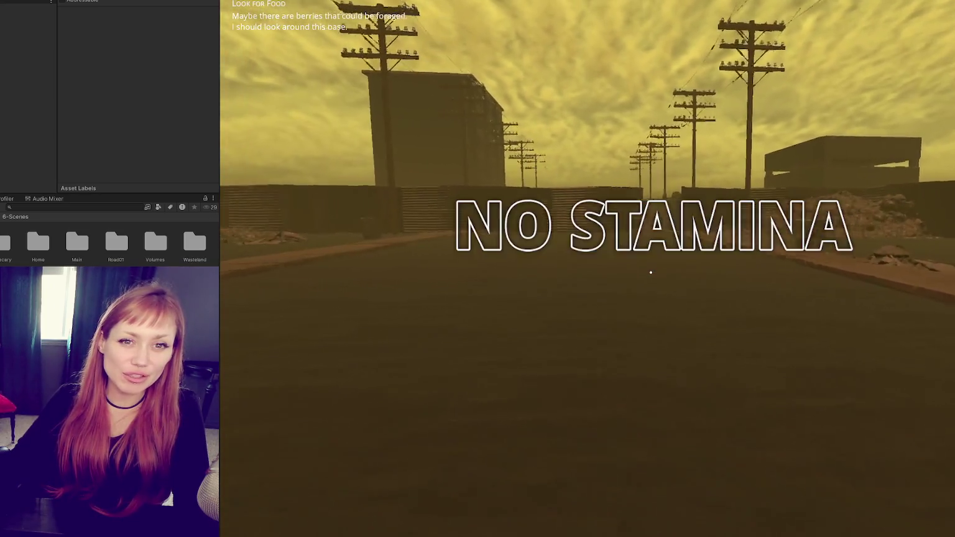
key("shift+w")
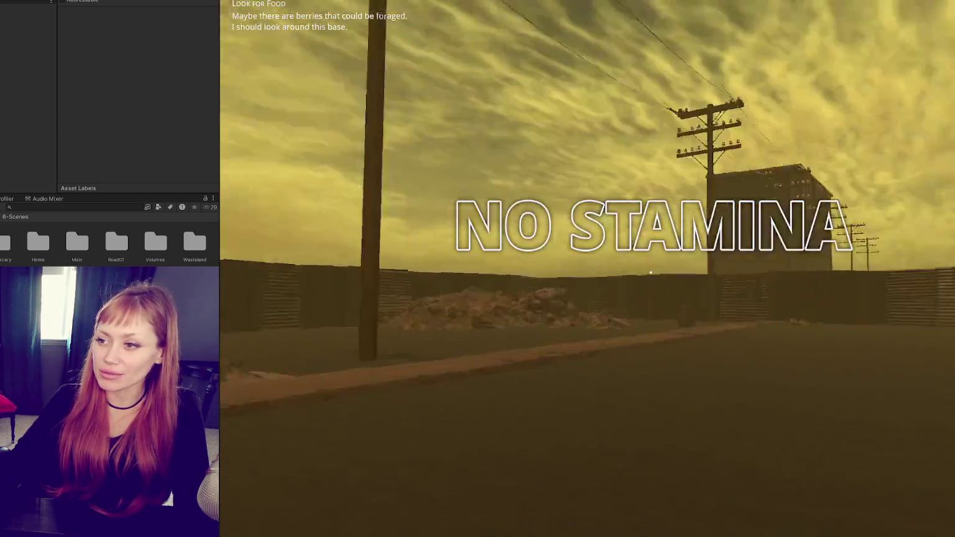
Step: Walk down the pole-lined street between the walls and rubble piles
key("w")
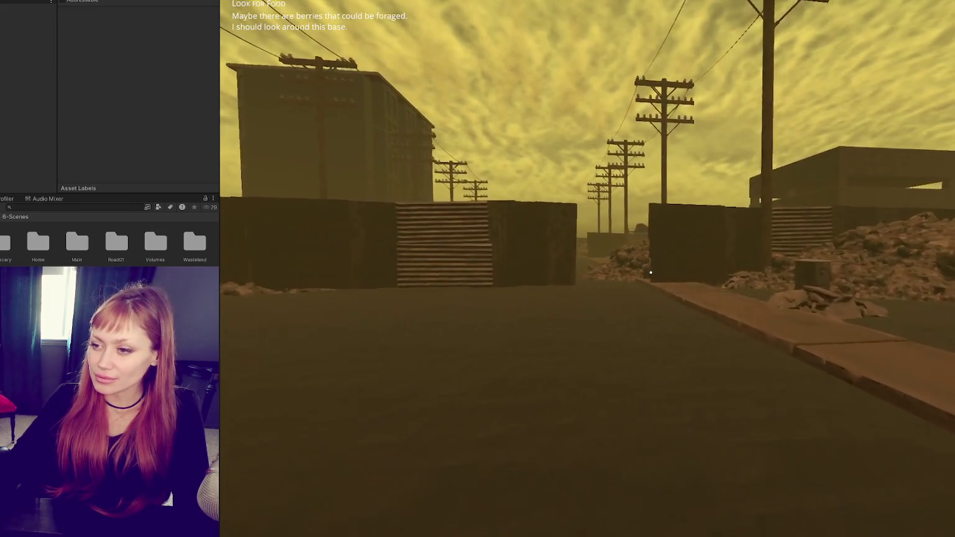
key("w")
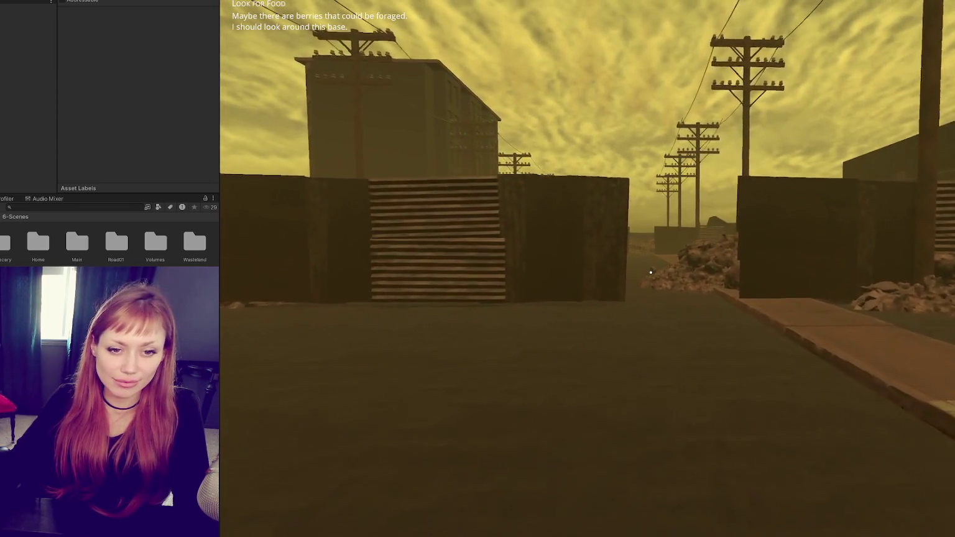
key("w")
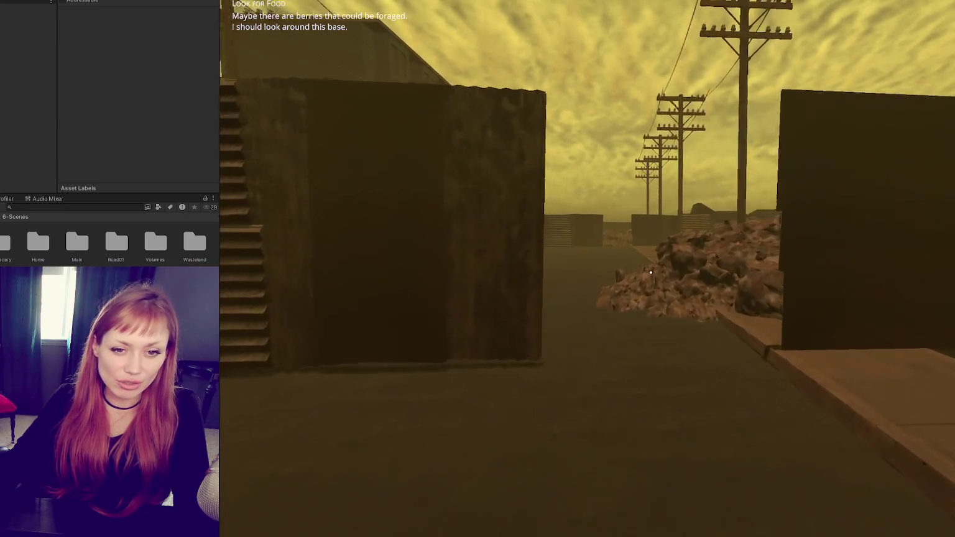
key("w")
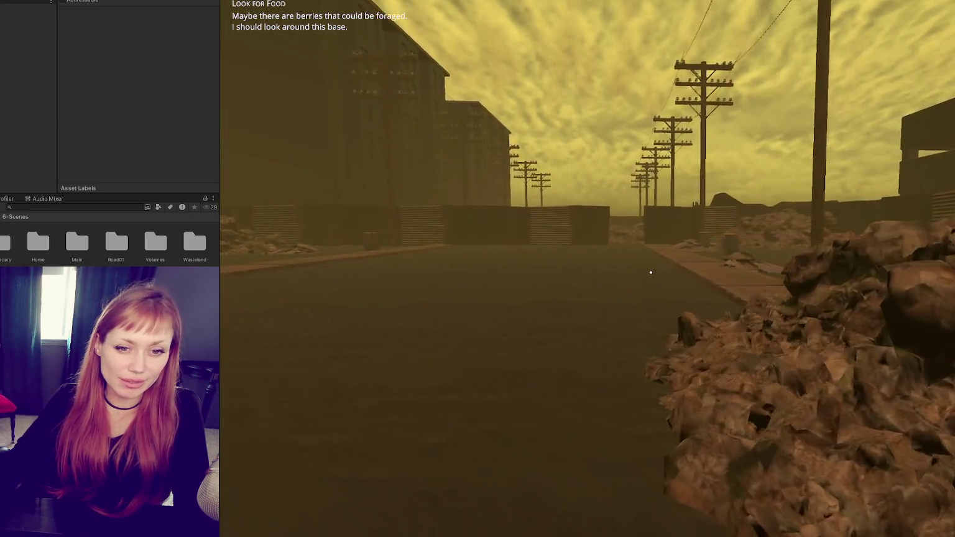
key("w")
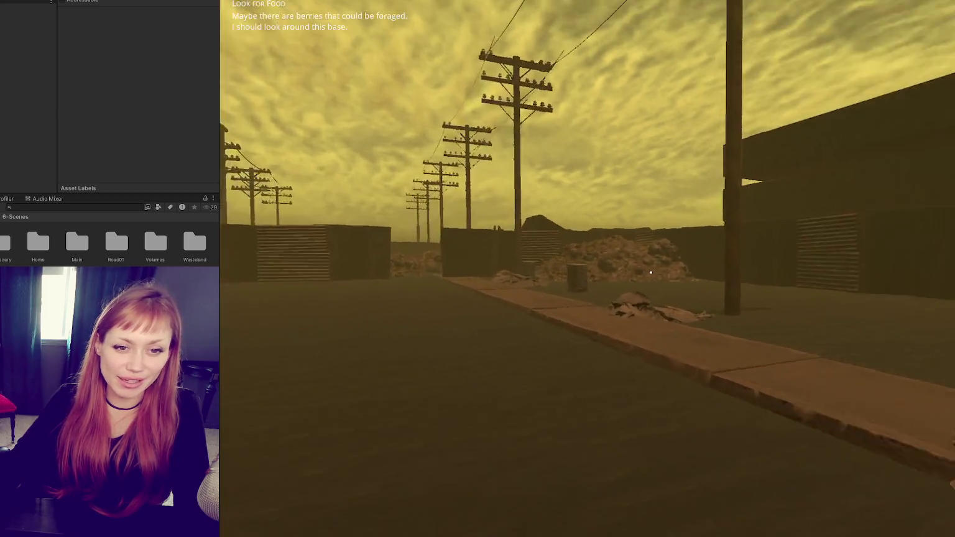
key("w")
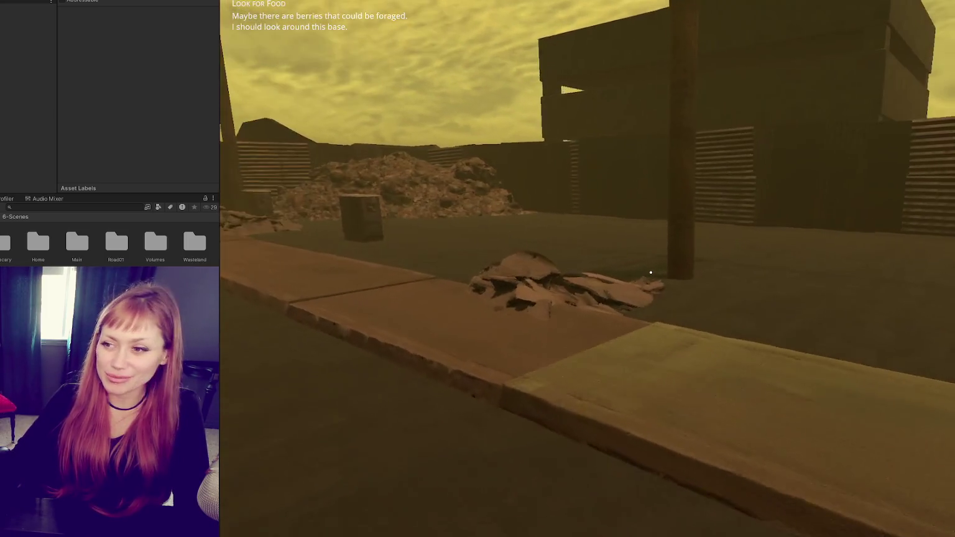
key("w")
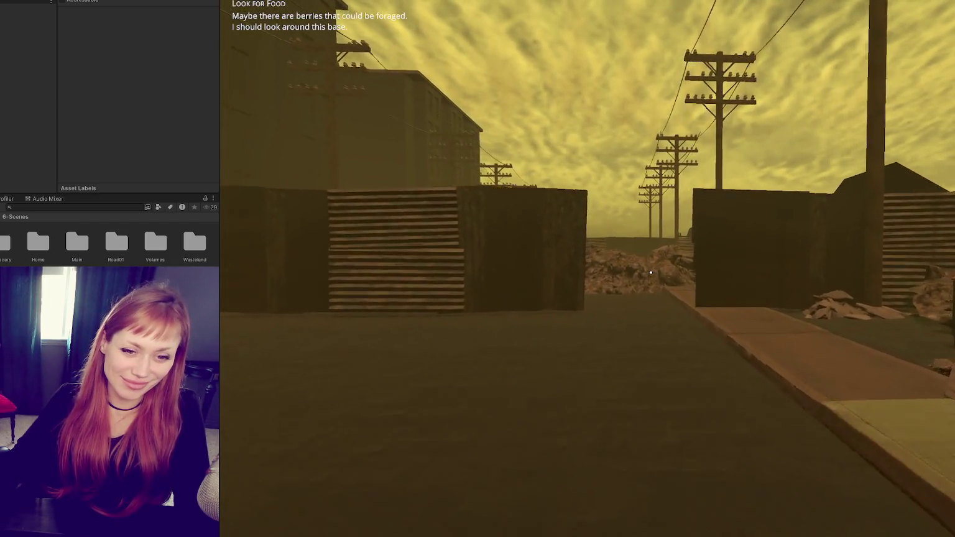
key("w")
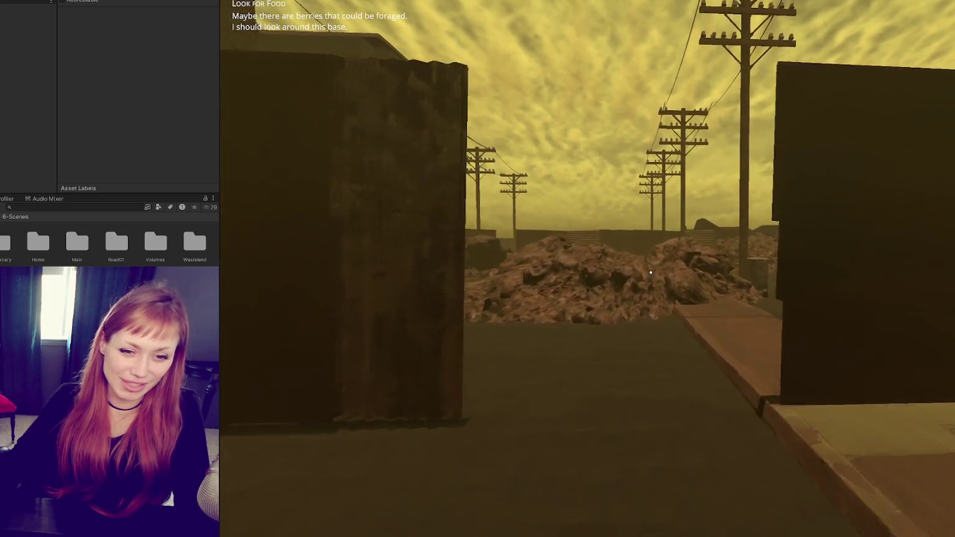
key("w")
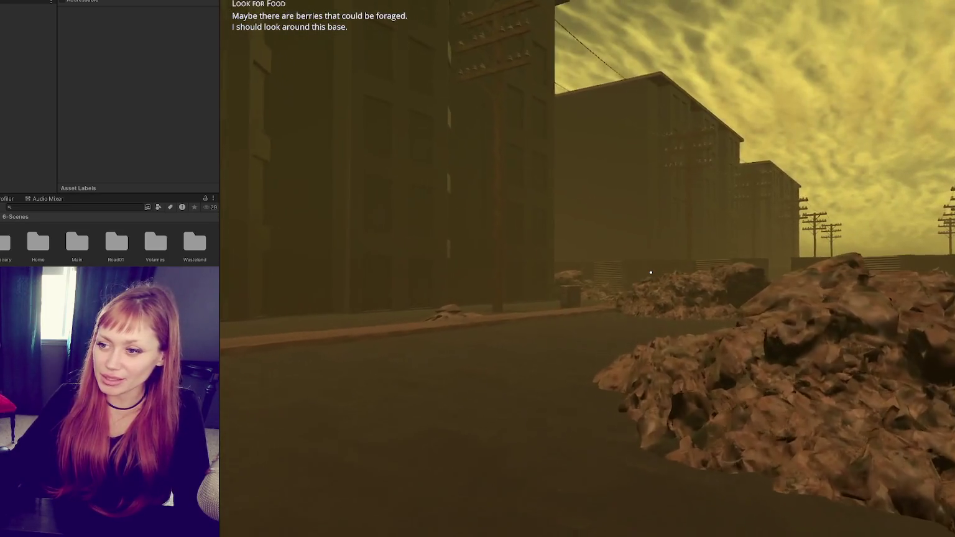
key("w")
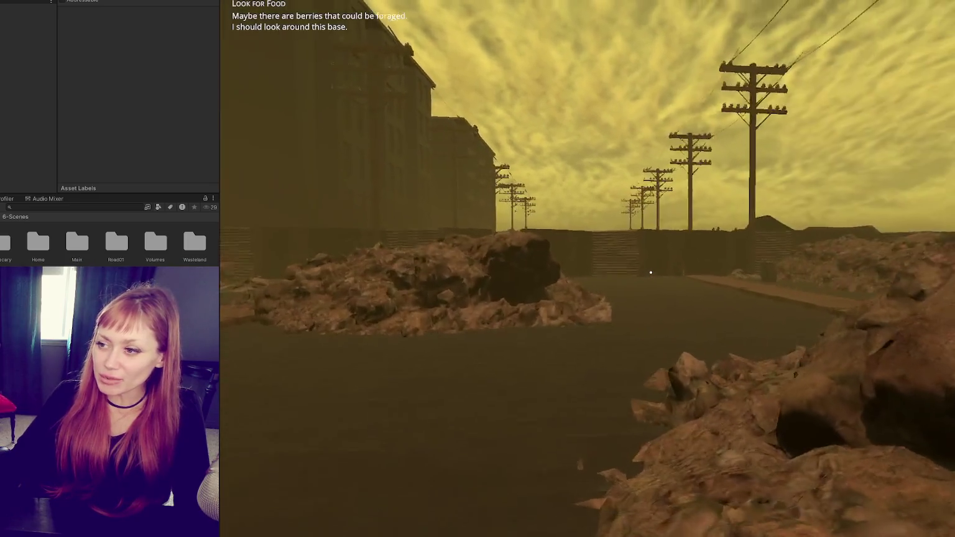
key("w")
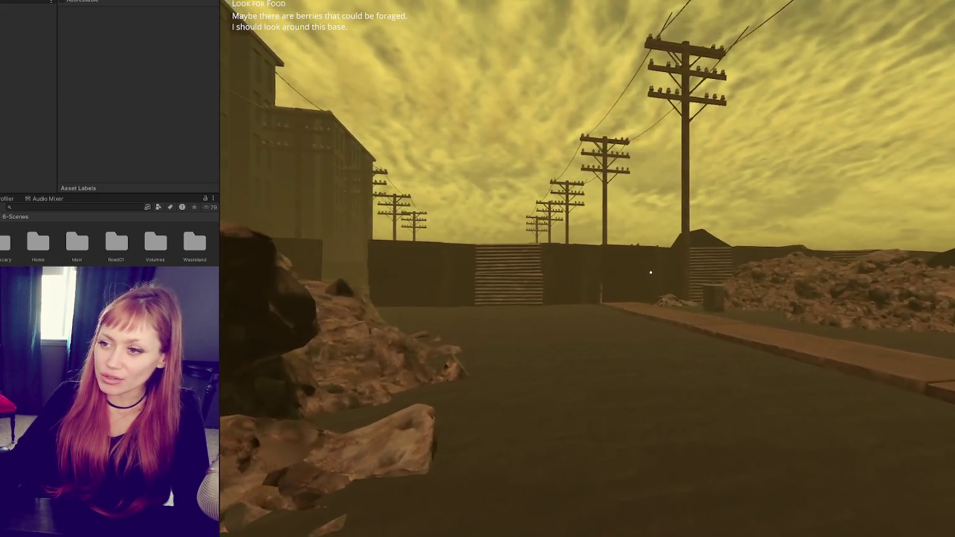
key("w")
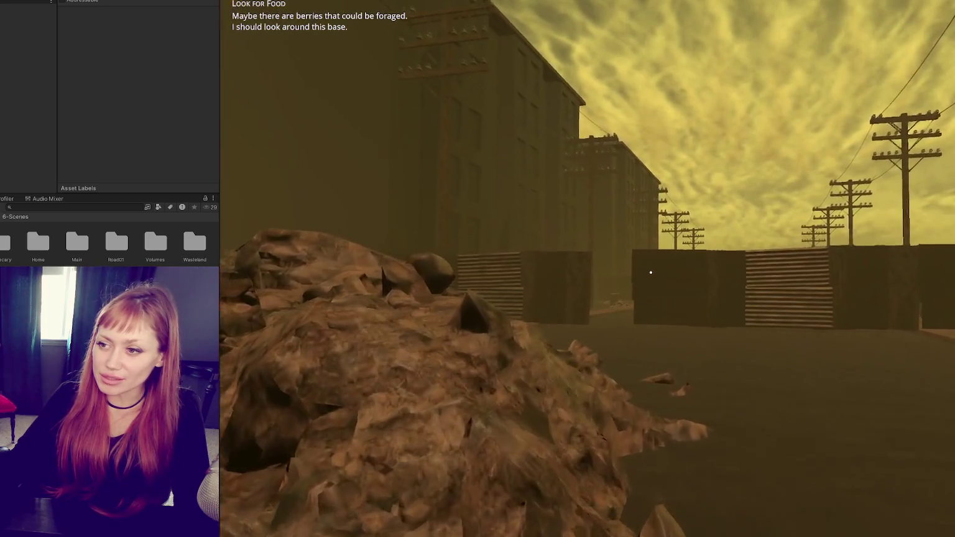
key("w")
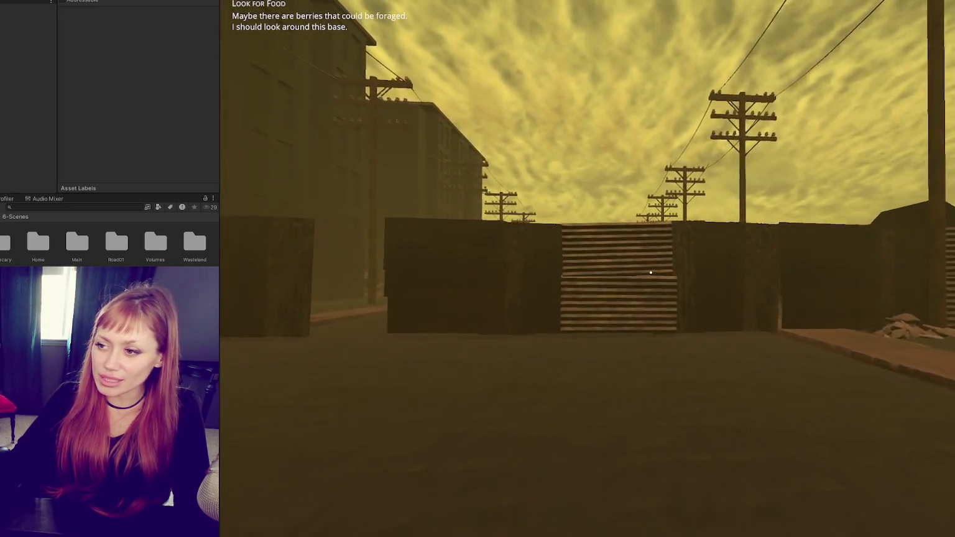
key("w")
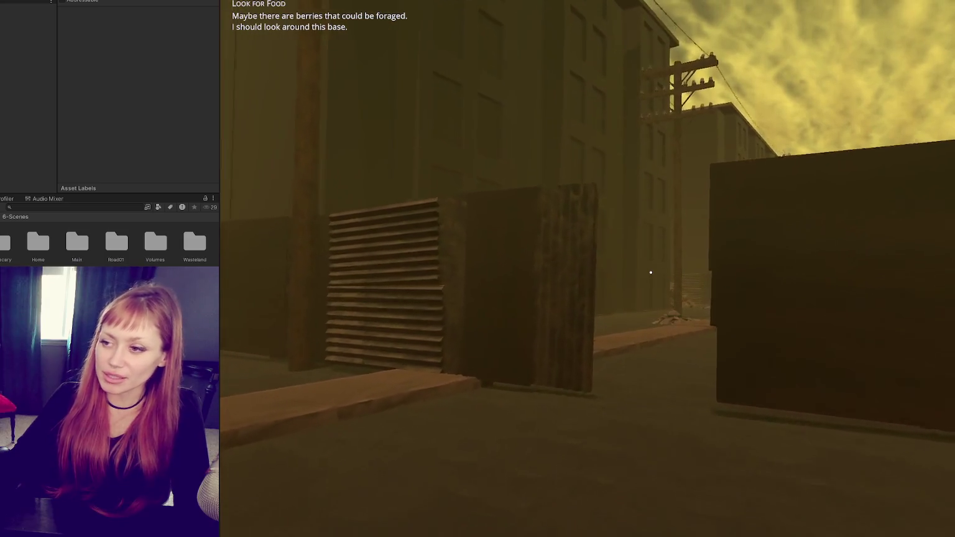
key("w")
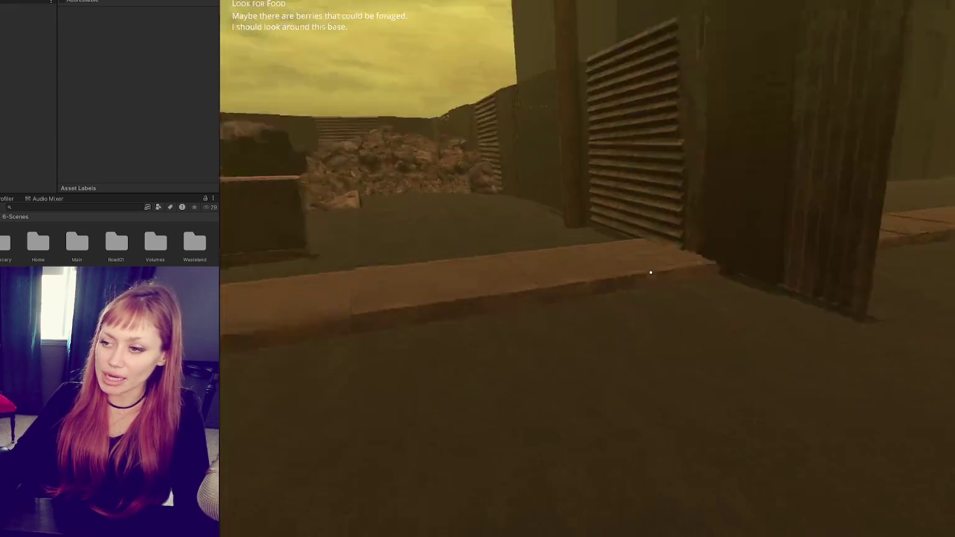
key("w")
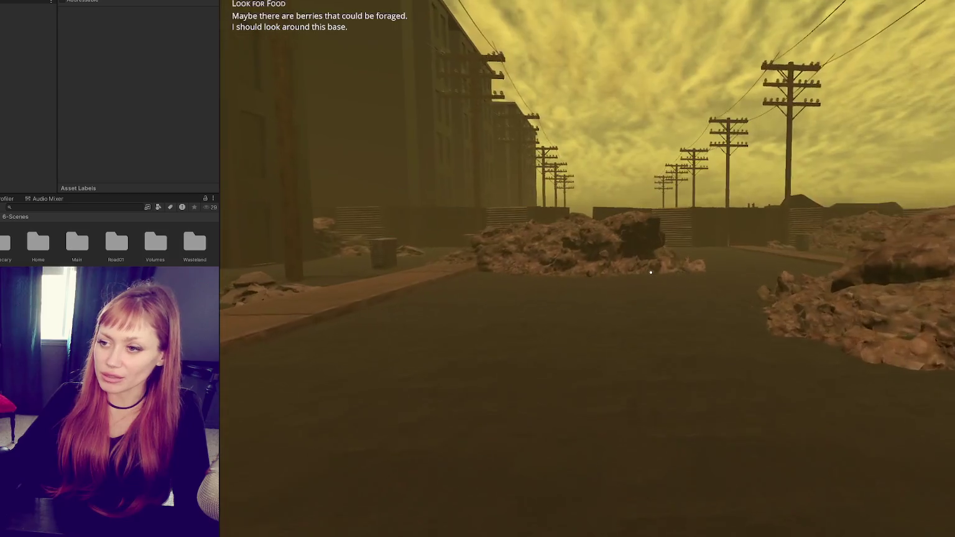
Step: Continue around the wall corner past the rubble and fences, out of the alley
key("w")
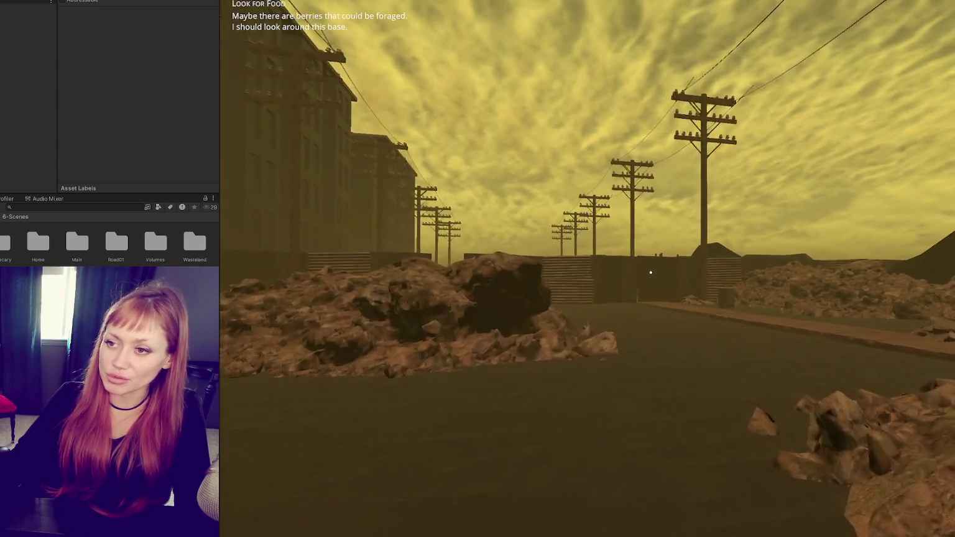
key("w")
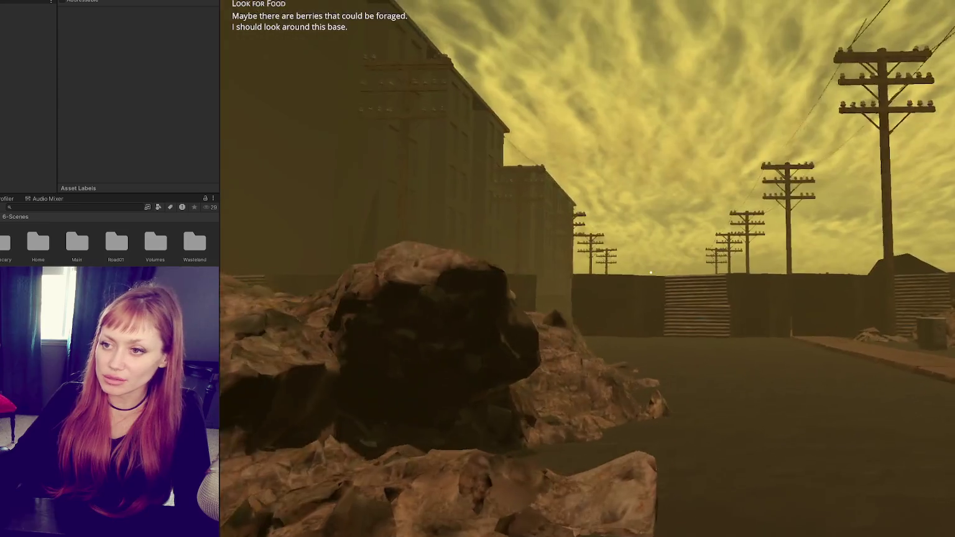
key("w")
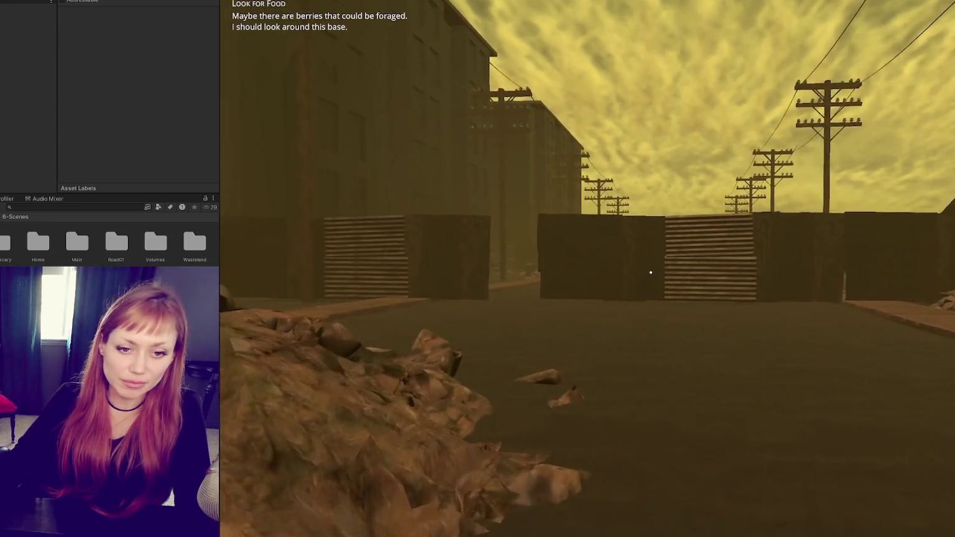
key("w")
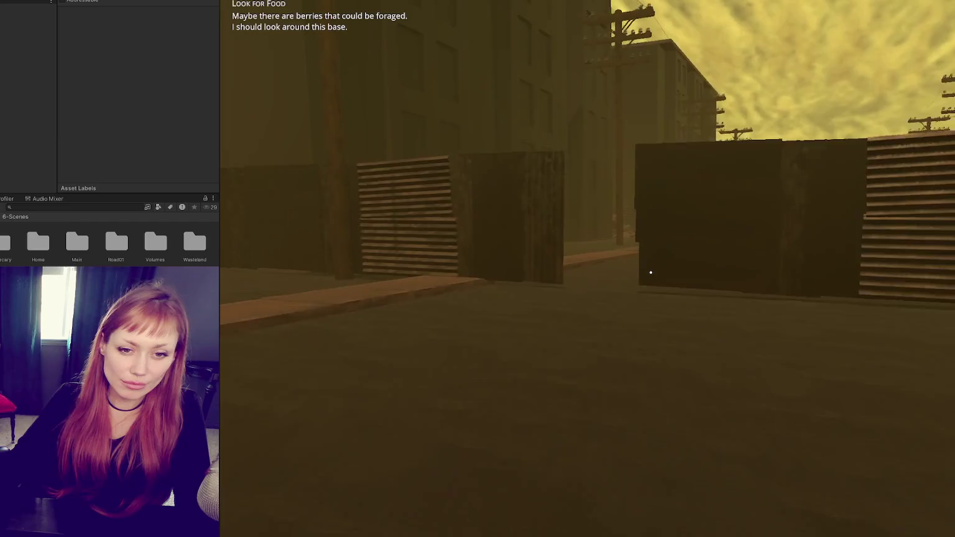
key("w")
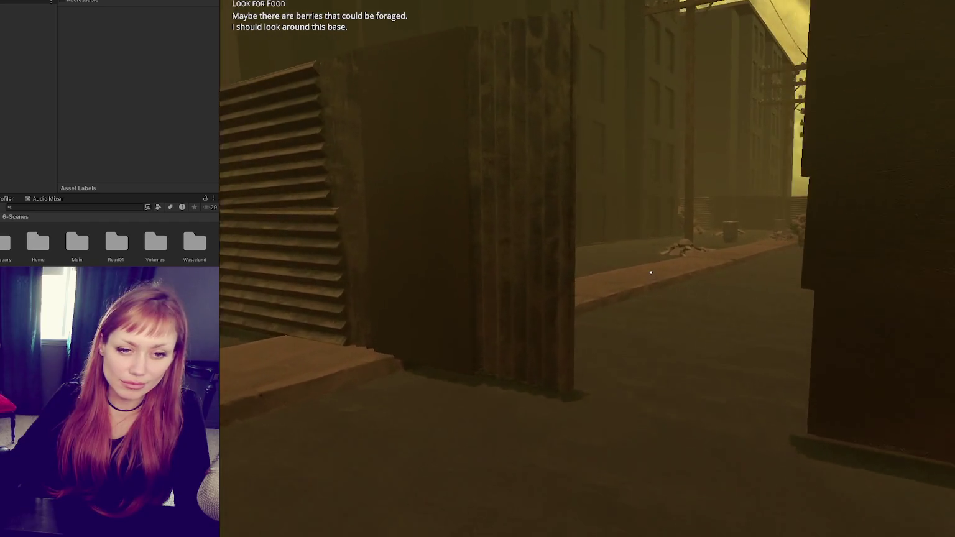
key("w")
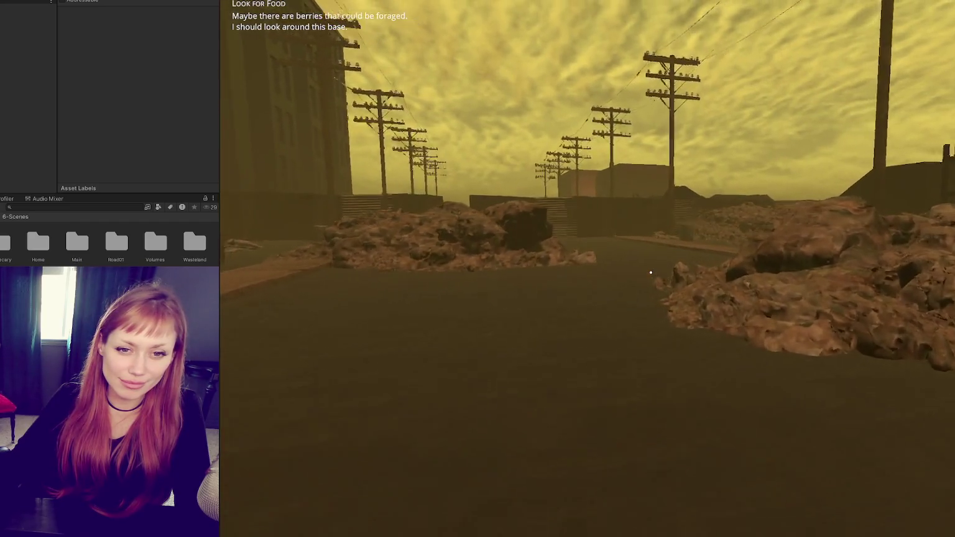
key("w")
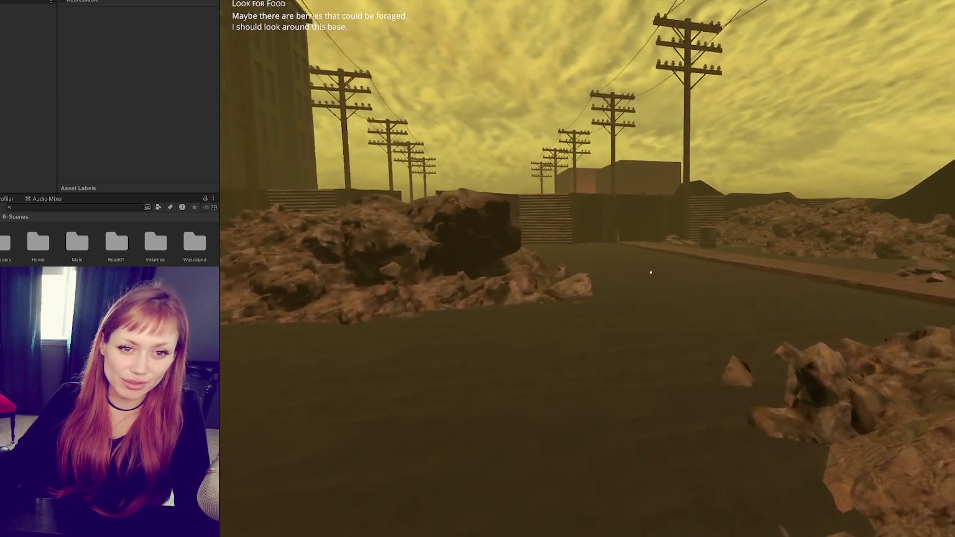
key("w")
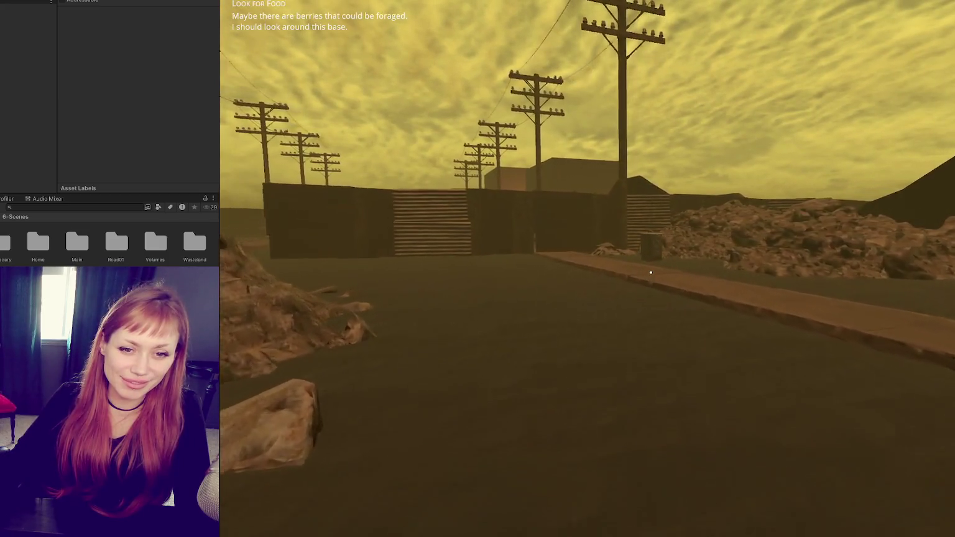
key("w")
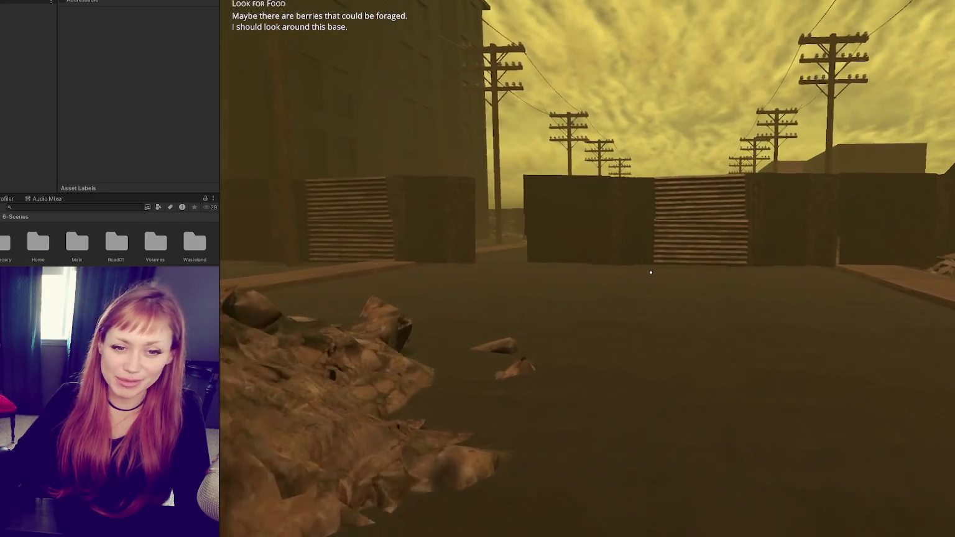
key("w")
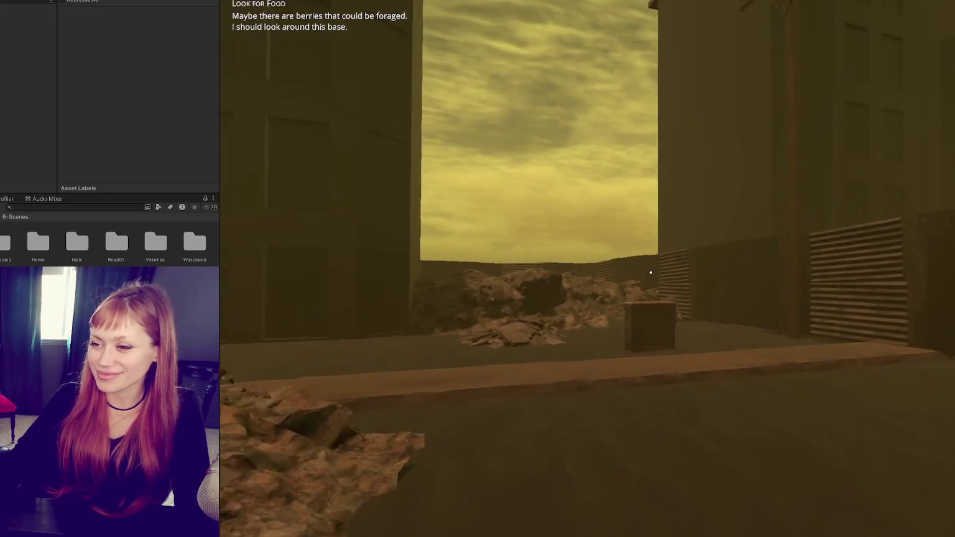
key("shift+w")
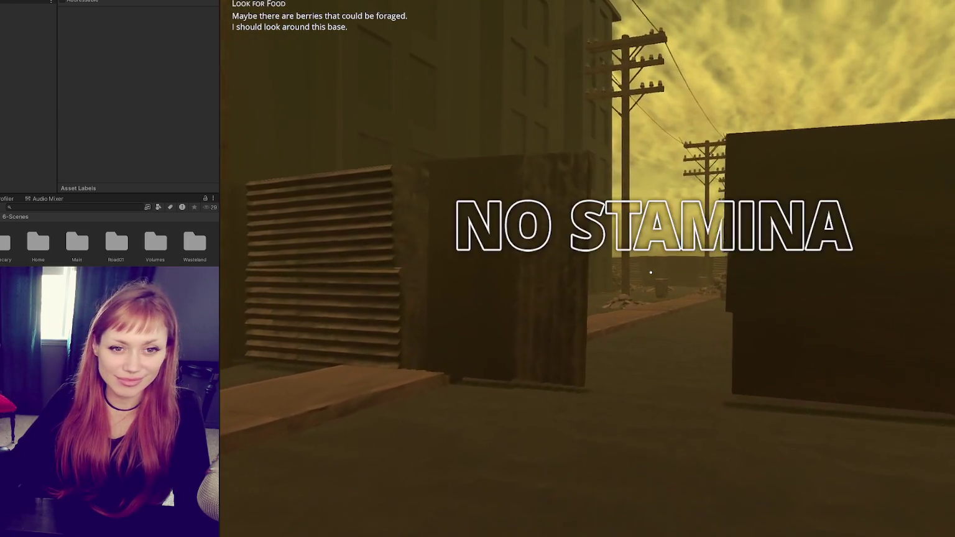
key("w")
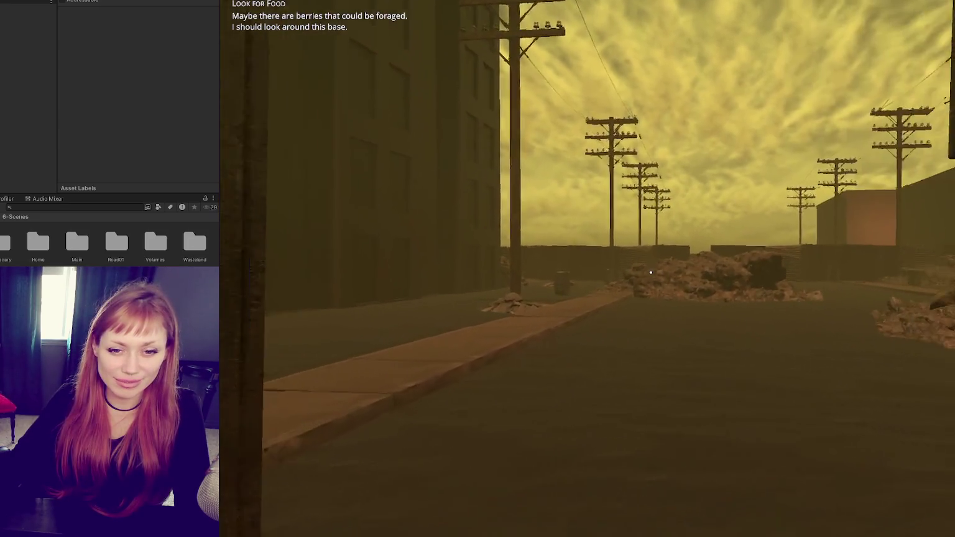
Step: Walk down the street past the rubble and through the gap in the fence walls
key("w")
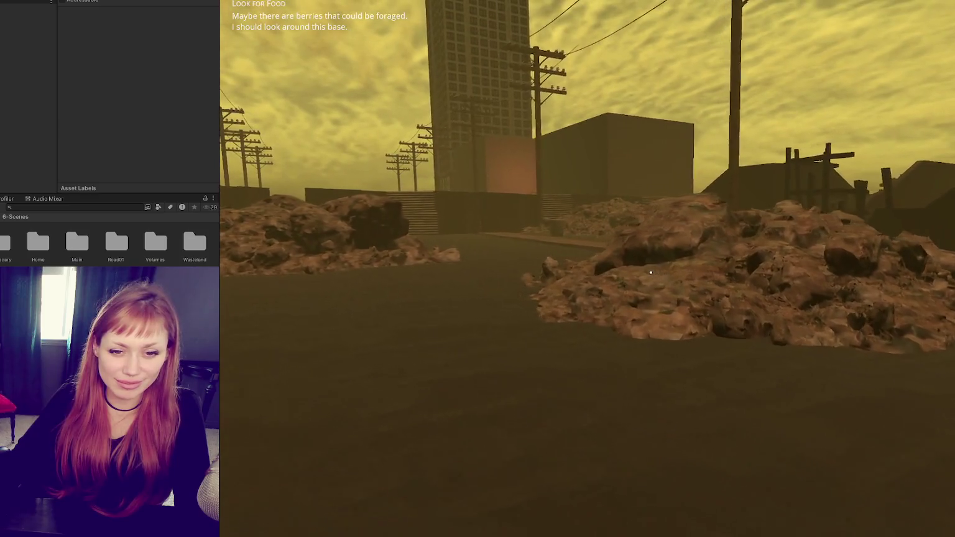
key("w")
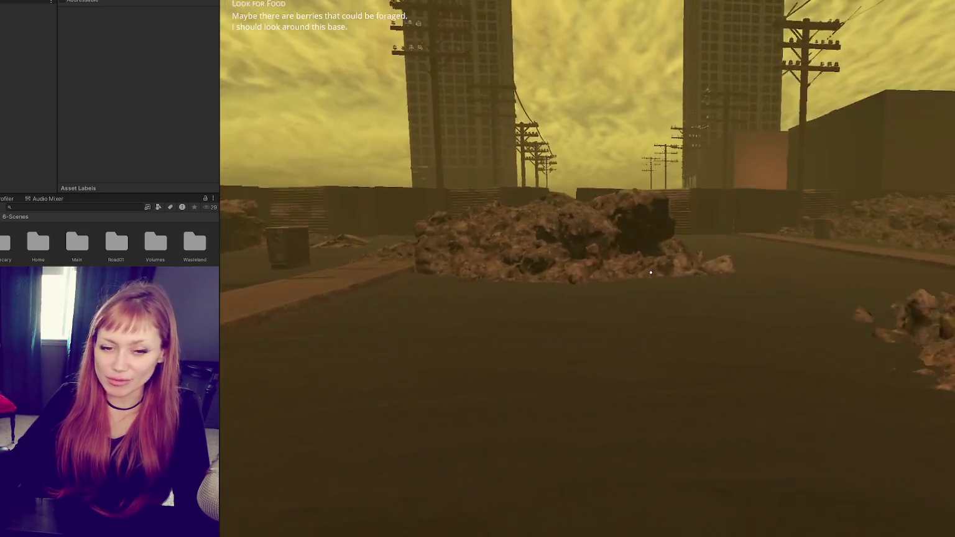
key("w")
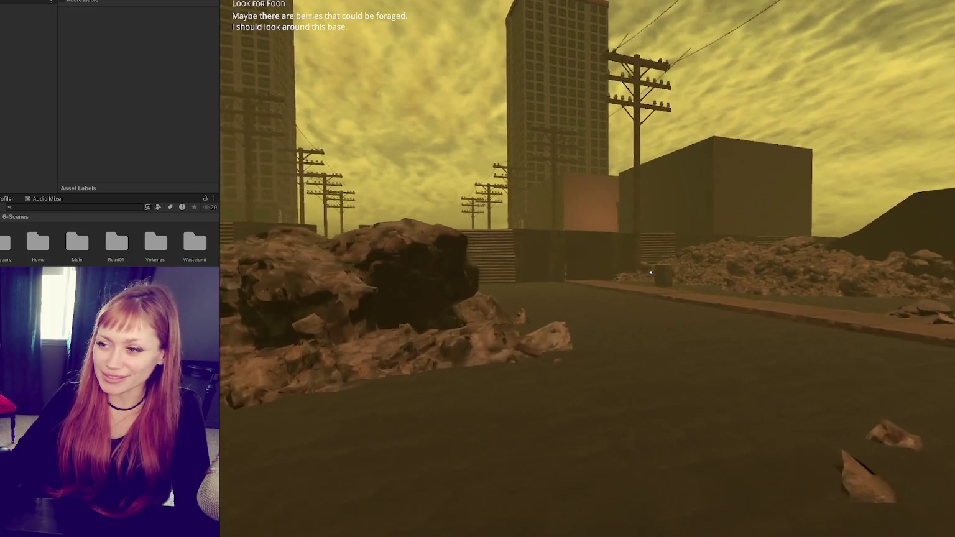
key("w")
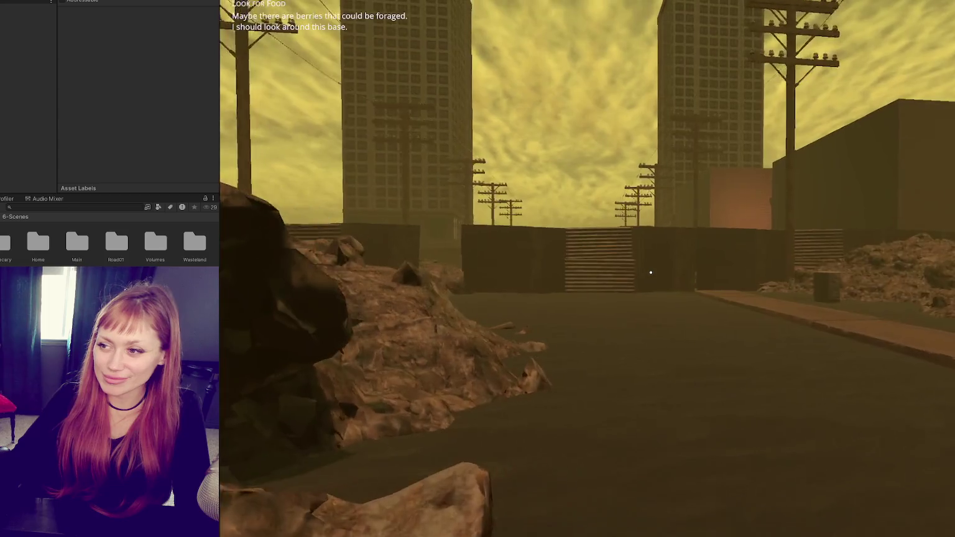
key("w")
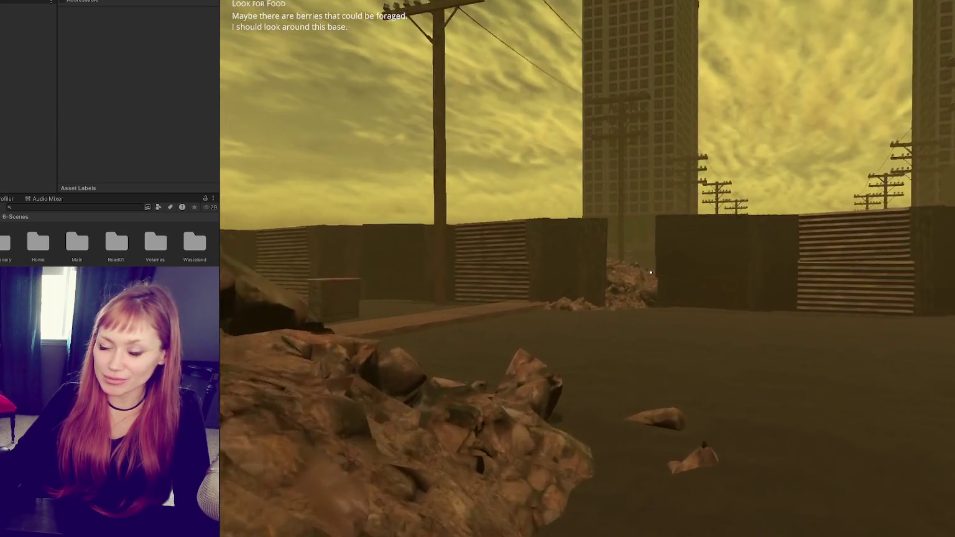
key("w")
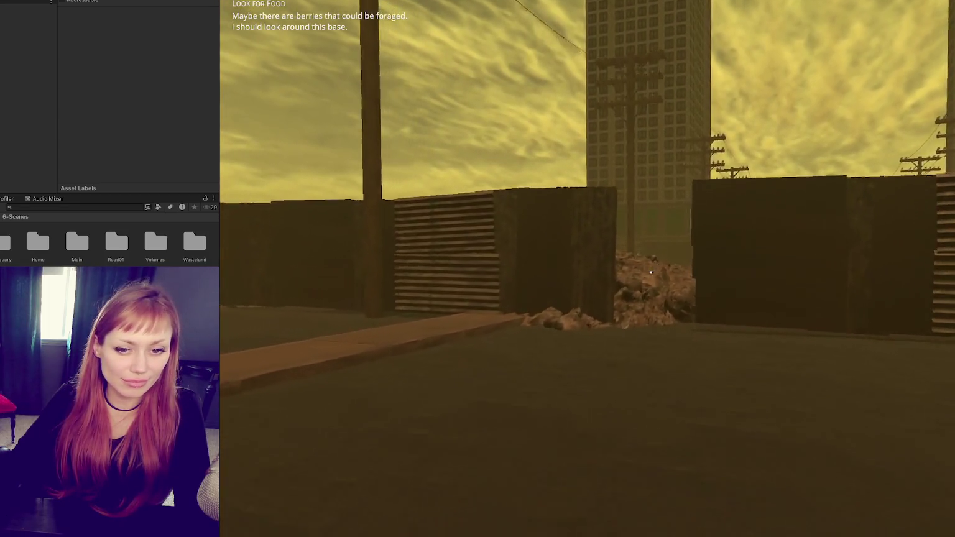
key("w")
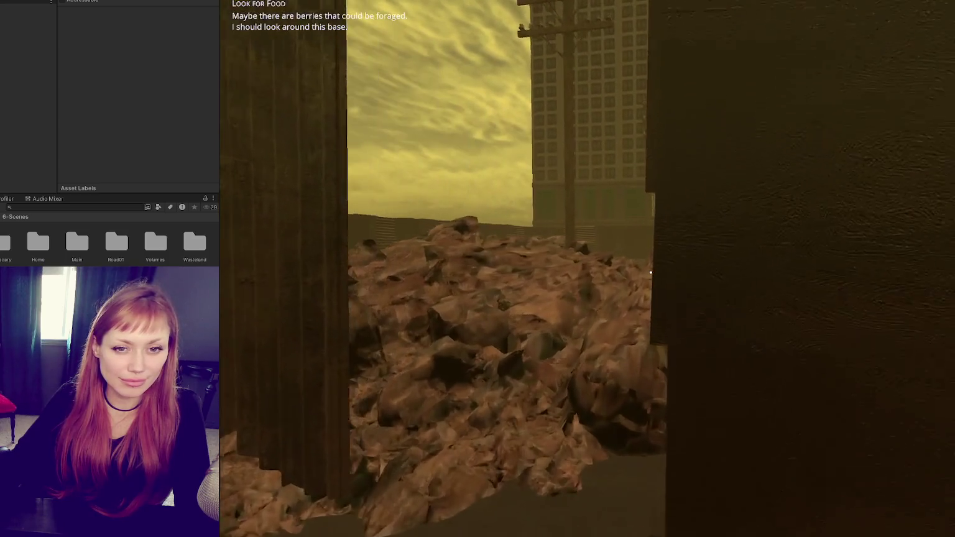
Step: Cross the street to the brick building's doorway and frame its stairs
key("w")
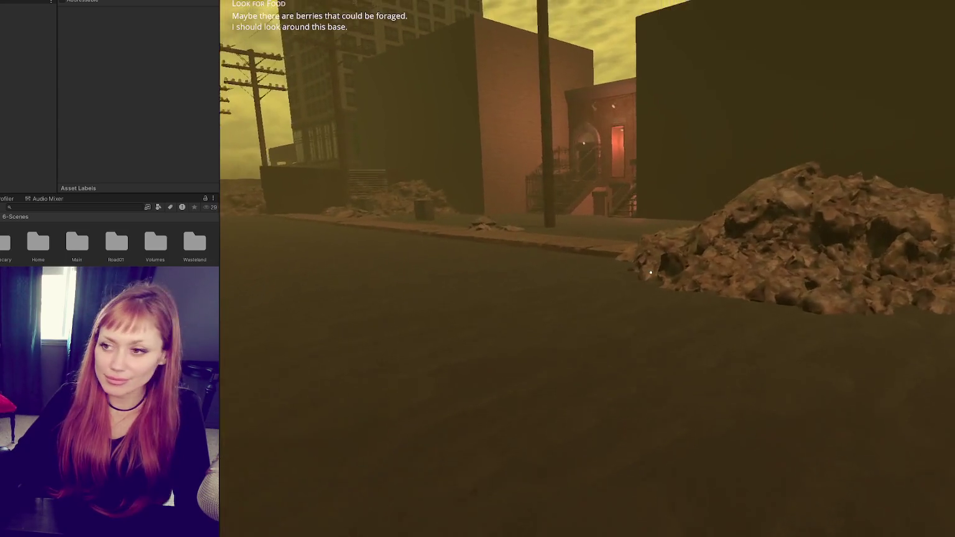
key("w")
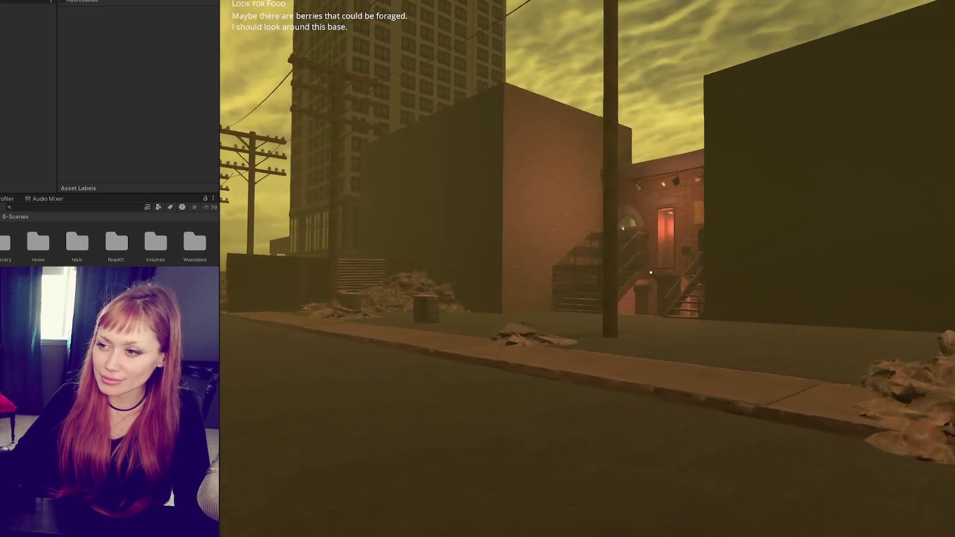
key("w")
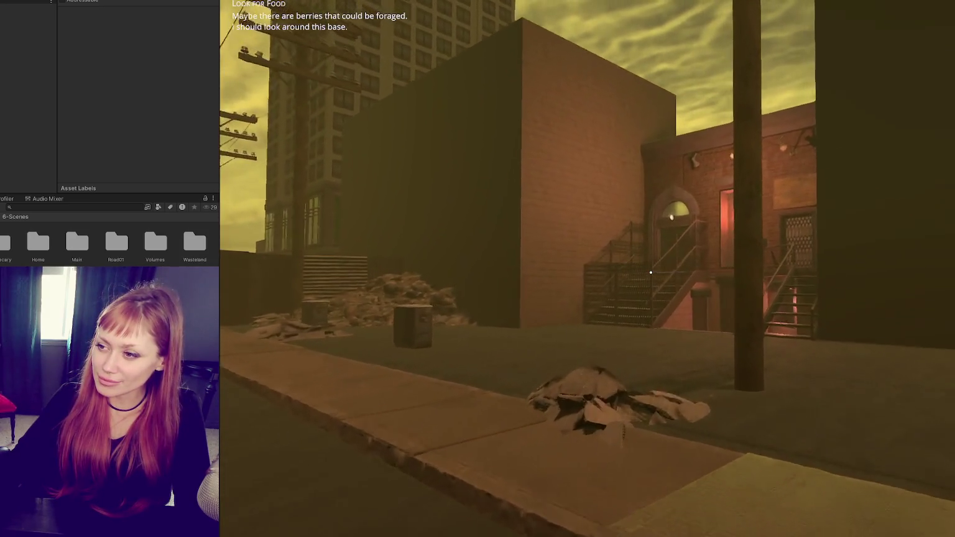
key("w")
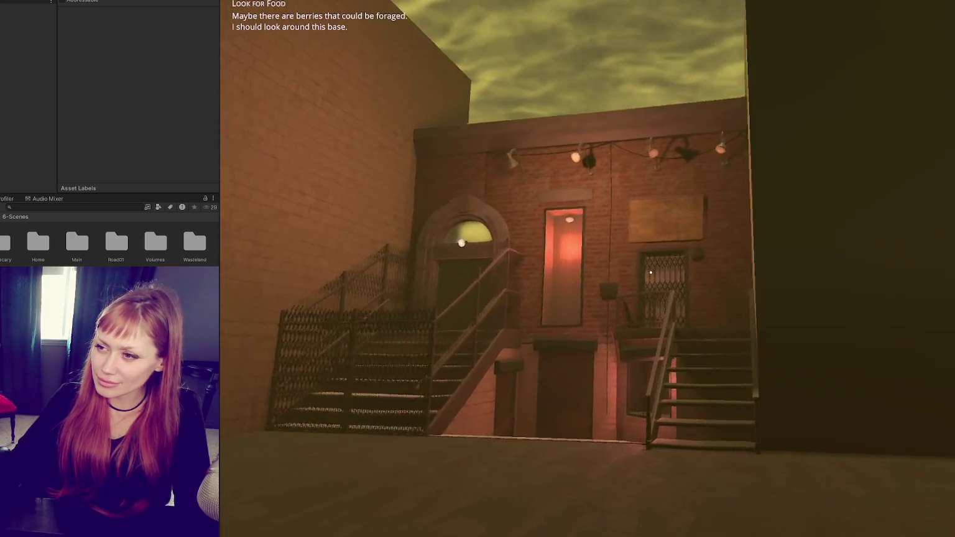
key("w")
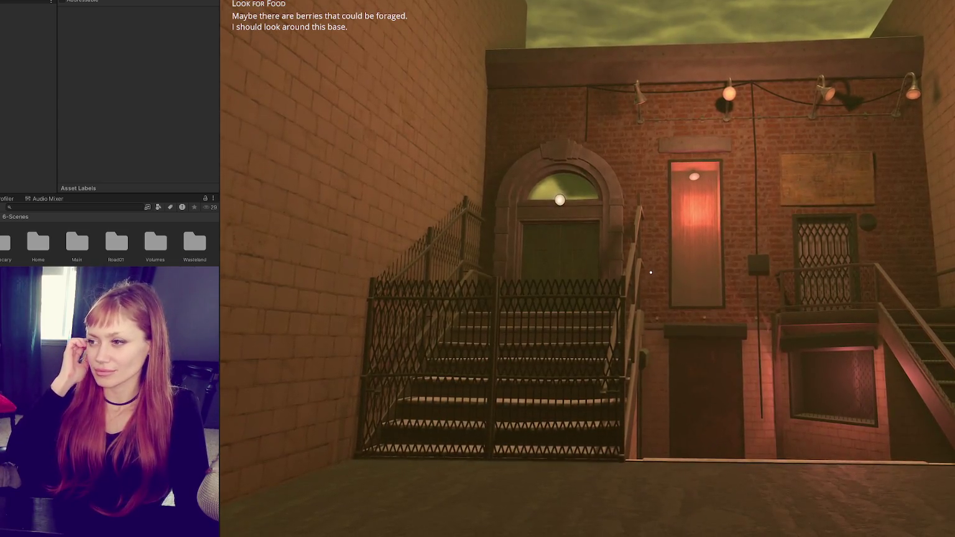
key("w")
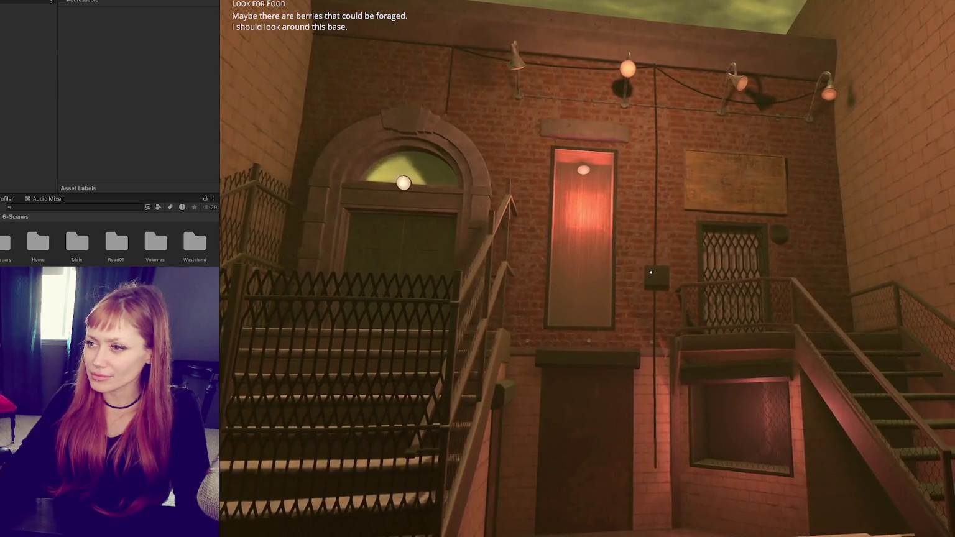
key("a")
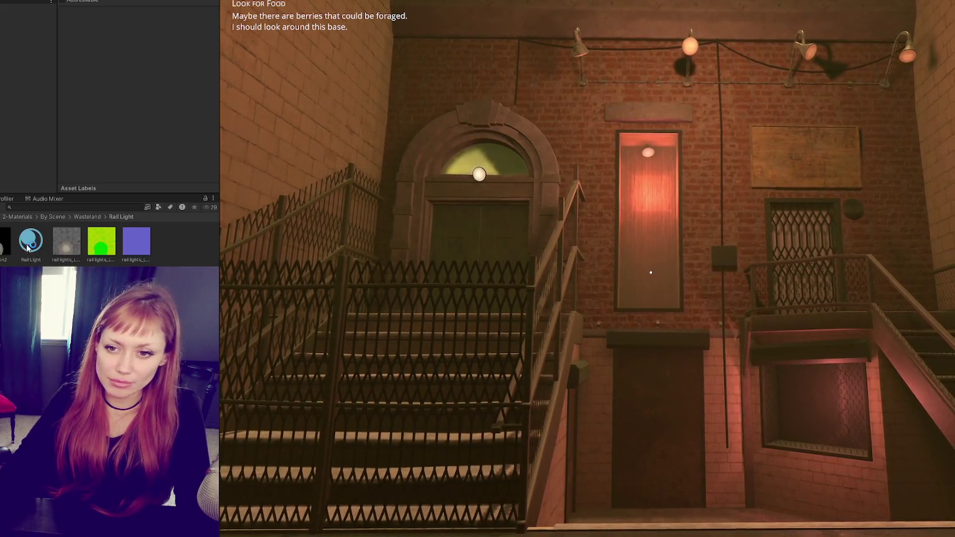
Step: Set the Rail Light material's Emission Intensity to 12000 nits, then browse into Wasteland > Door Light
left_click(32, 243)
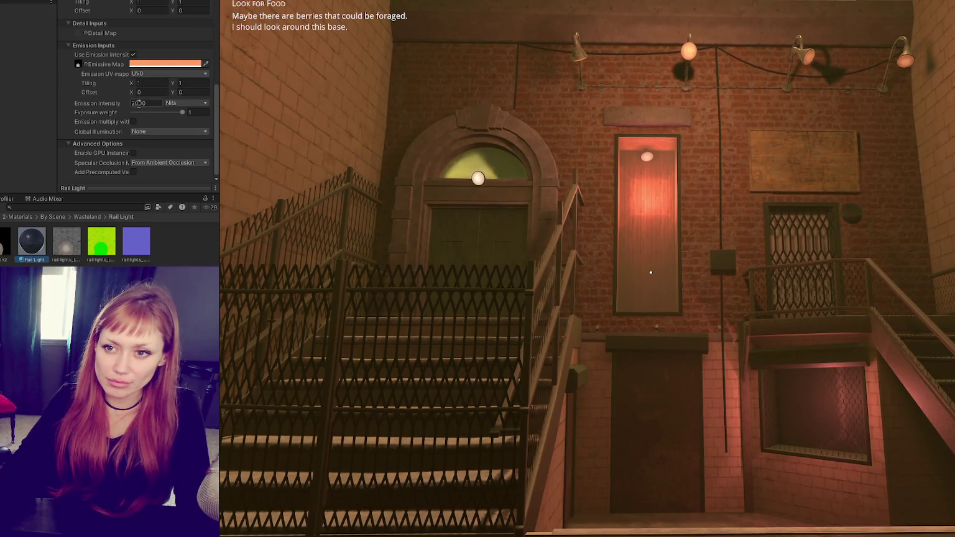
type("7000")
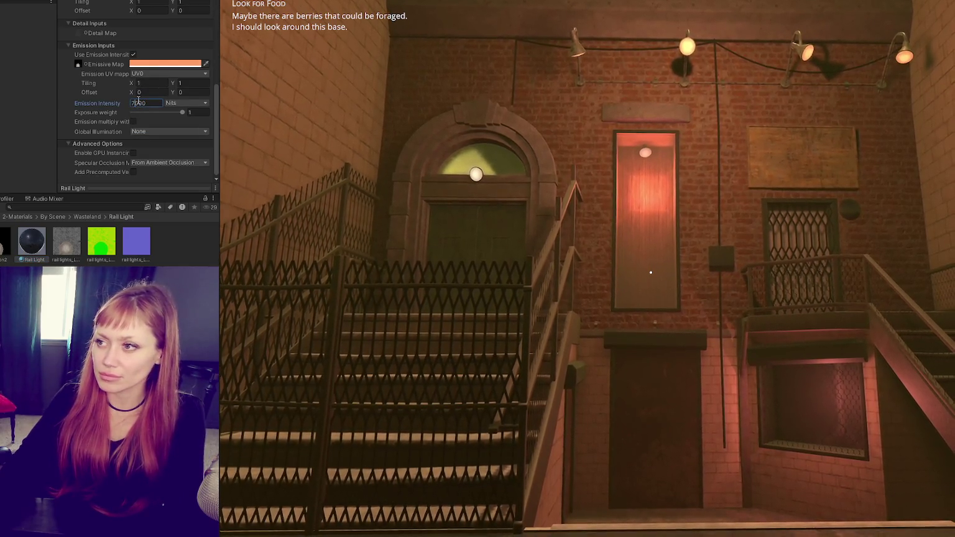
type("8000")
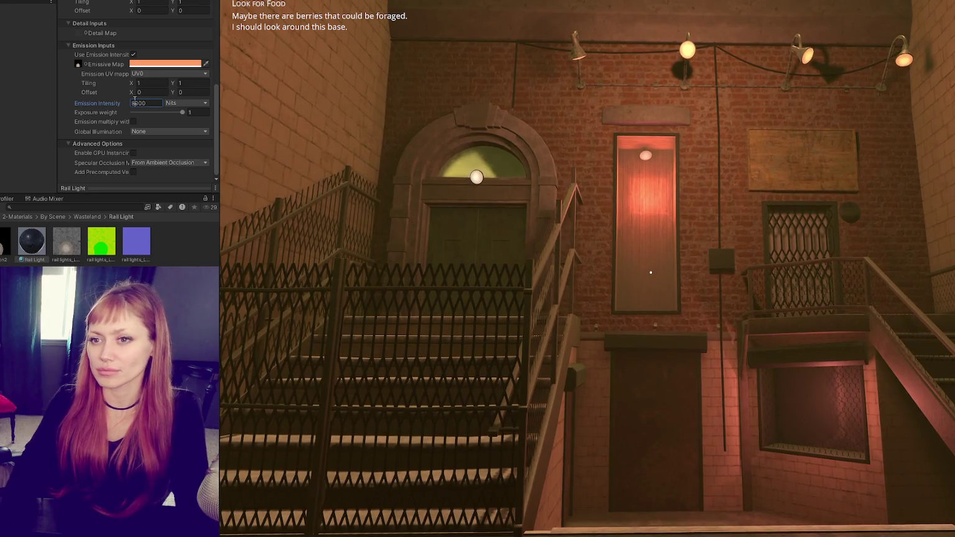
type("10000")
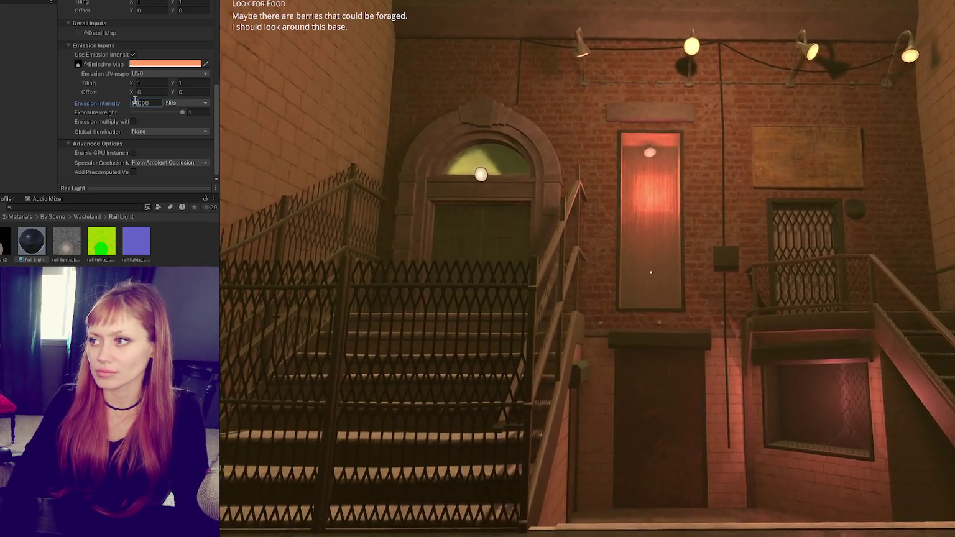
type("12000")
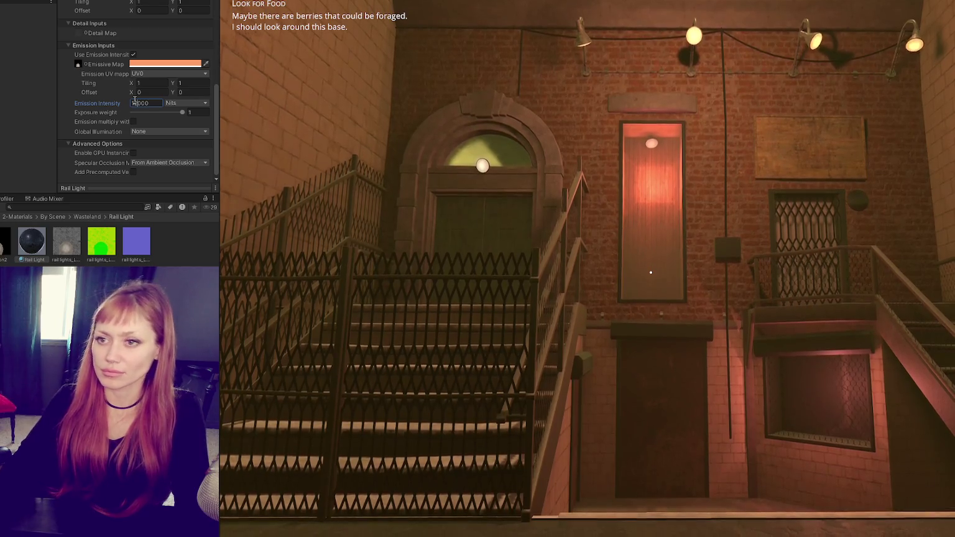
left_click(87, 217)
double_click(87, 241)
left_click(101, 243)
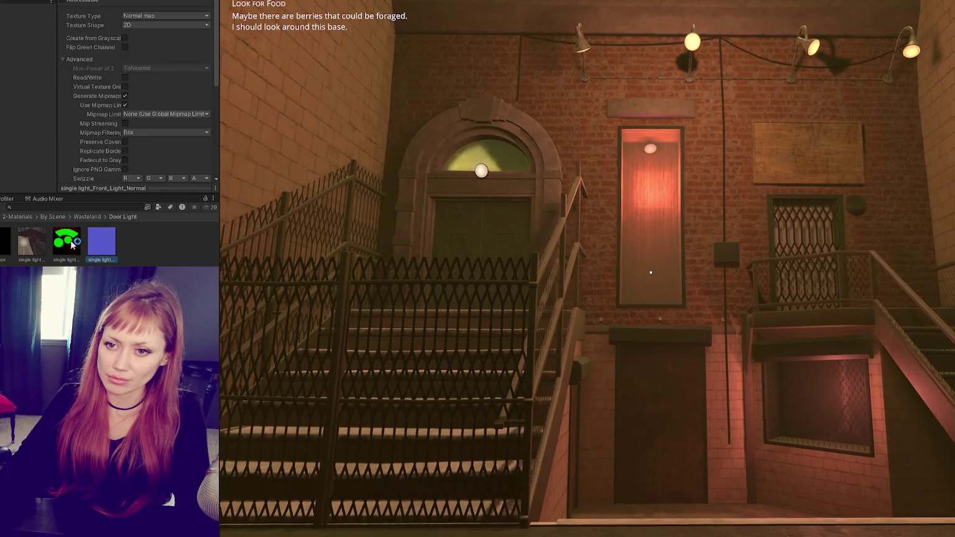
Step: Set the Door Light material's Emission Intensity to 4000 nits, then show the Look for Food task list
left_click(87, 217)
left_click(78, 241)
scroll(139, 106, "down", 5)
type("4000")
key("Return")
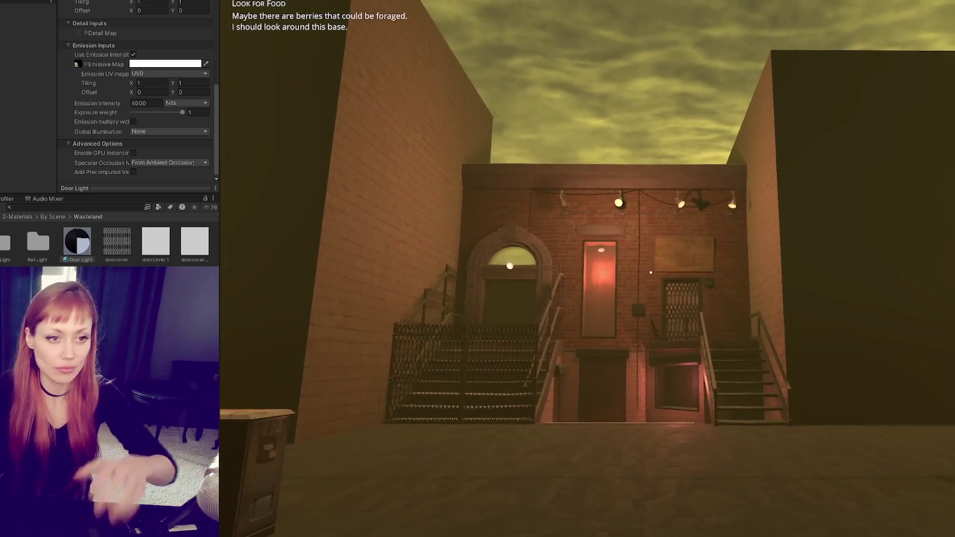
key("Tab")
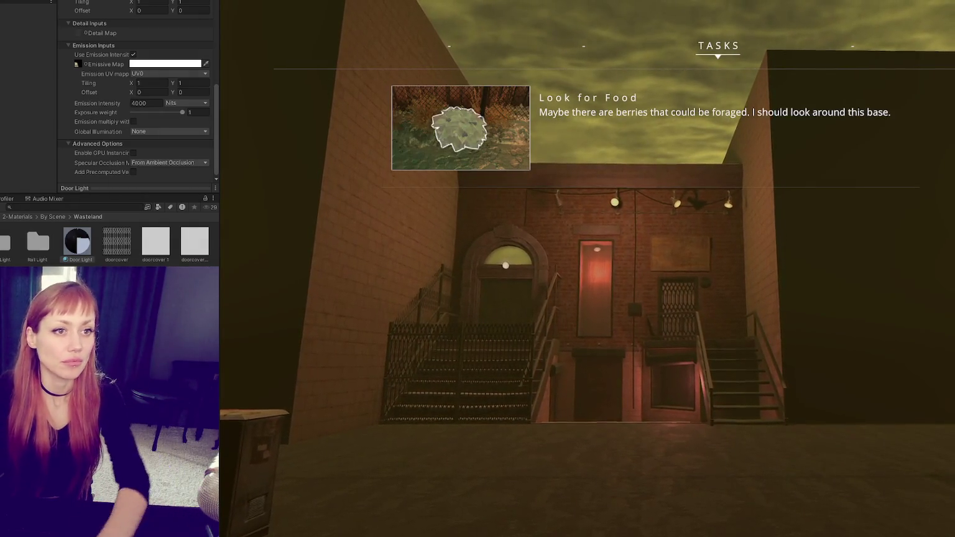